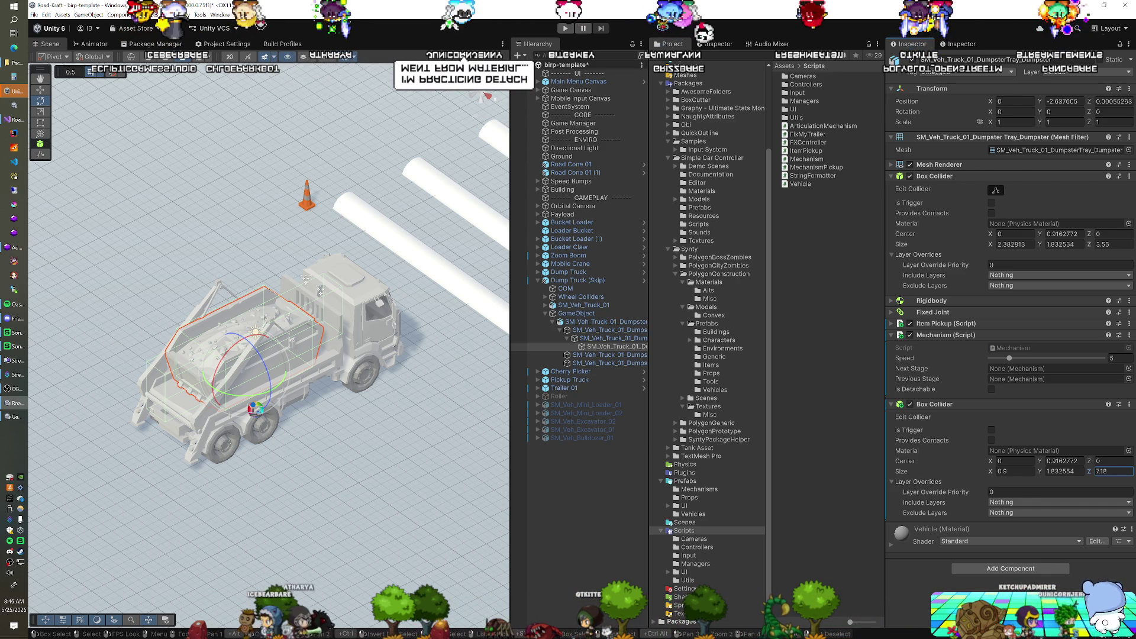
# Step: Commit the collider's Z size and tag the dumpster tray's child piece as Item Pickup
pyautogui.click(594, 338)
pyautogui.click(593, 347)
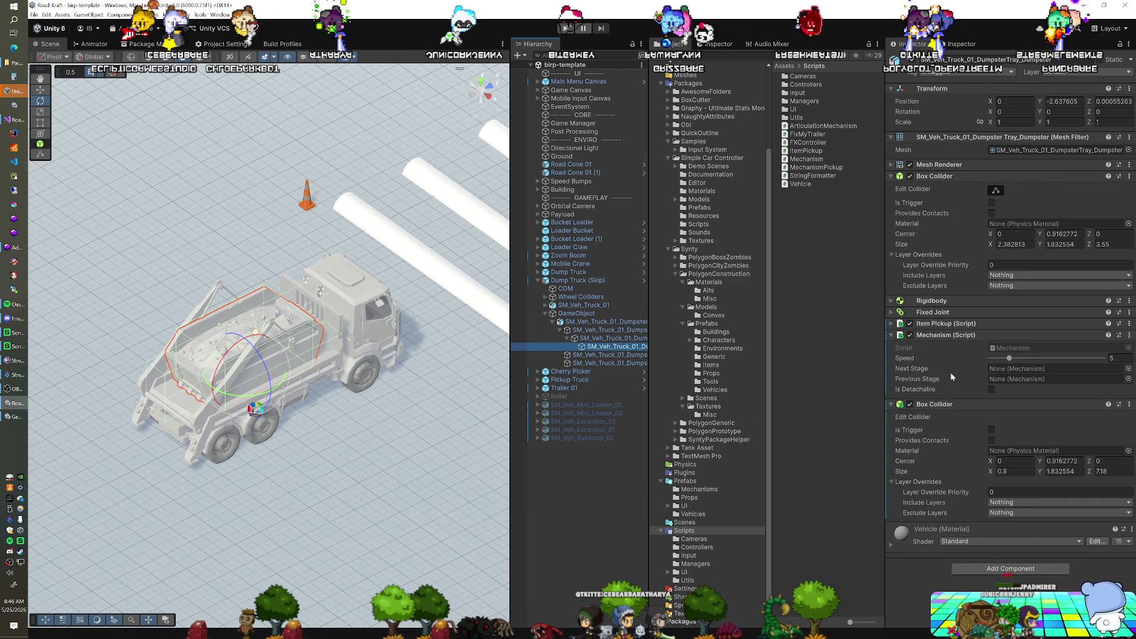
pyautogui.click(999, 72)
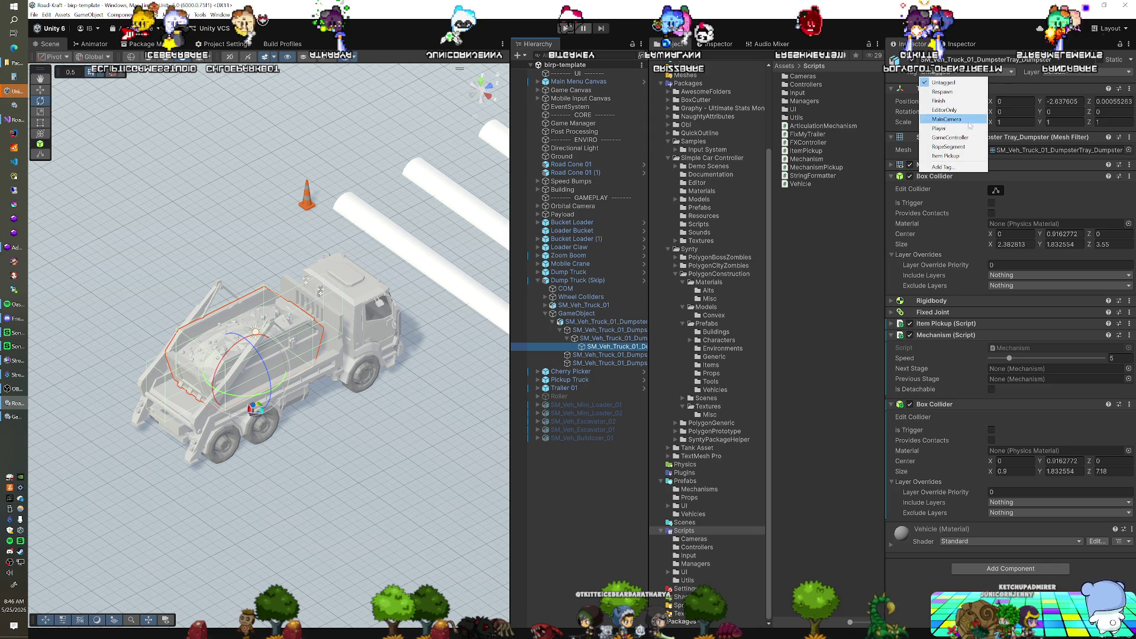
pyautogui.click(955, 157)
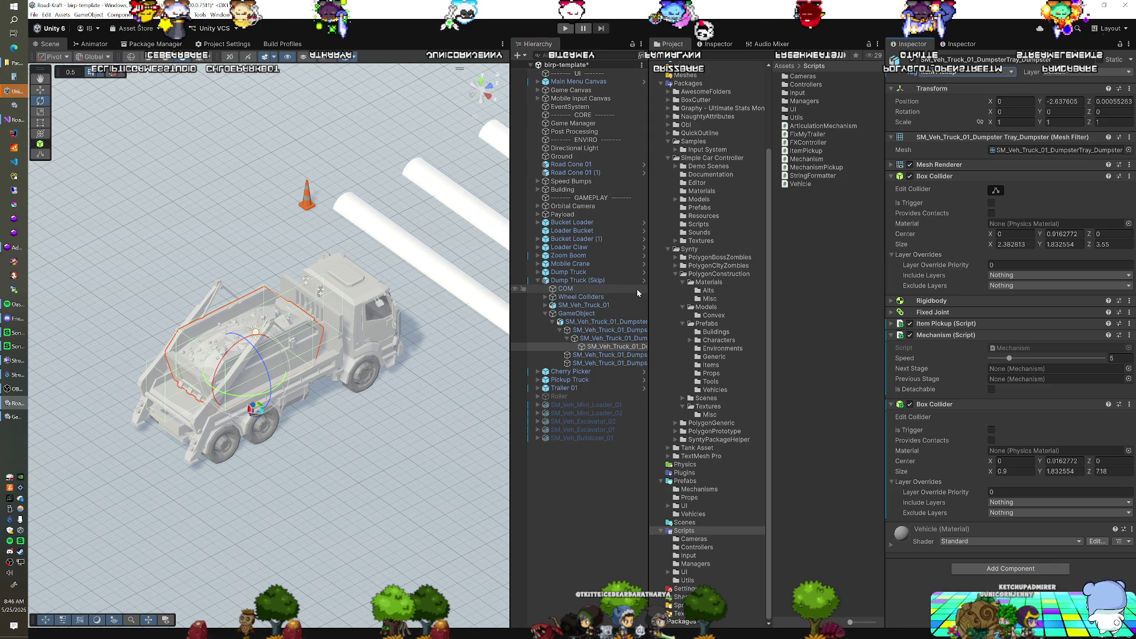
# Step: Apply all Dump Truck (Skip) overrides to its prefab, then open that prefab for editing
pyautogui.click(577, 280)
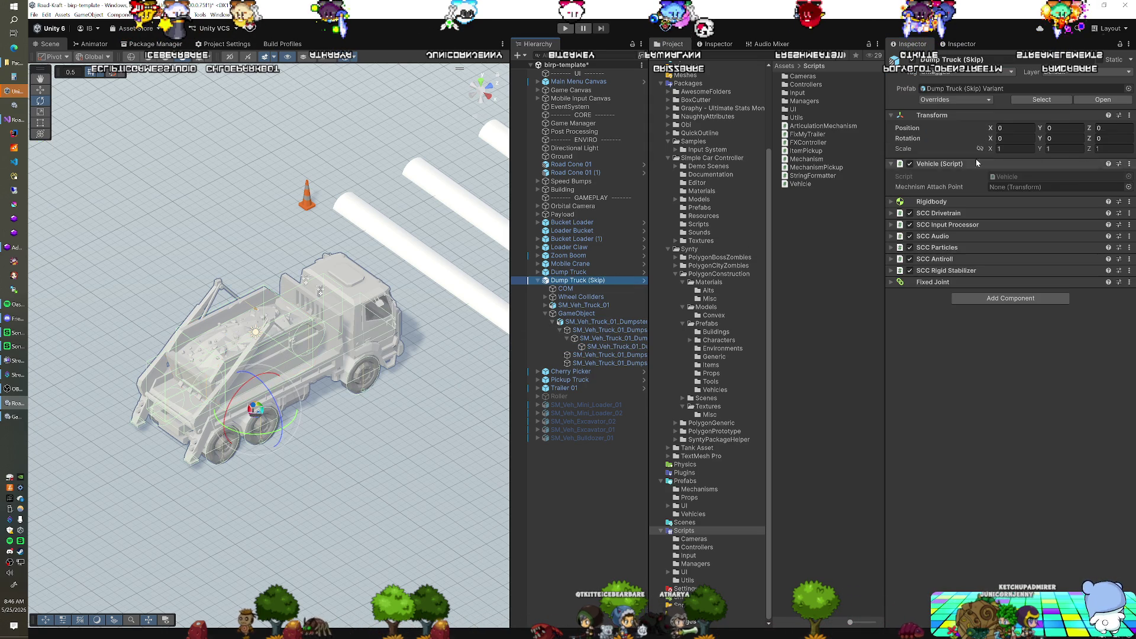
pyautogui.click(976, 100)
pyautogui.click(1025, 296)
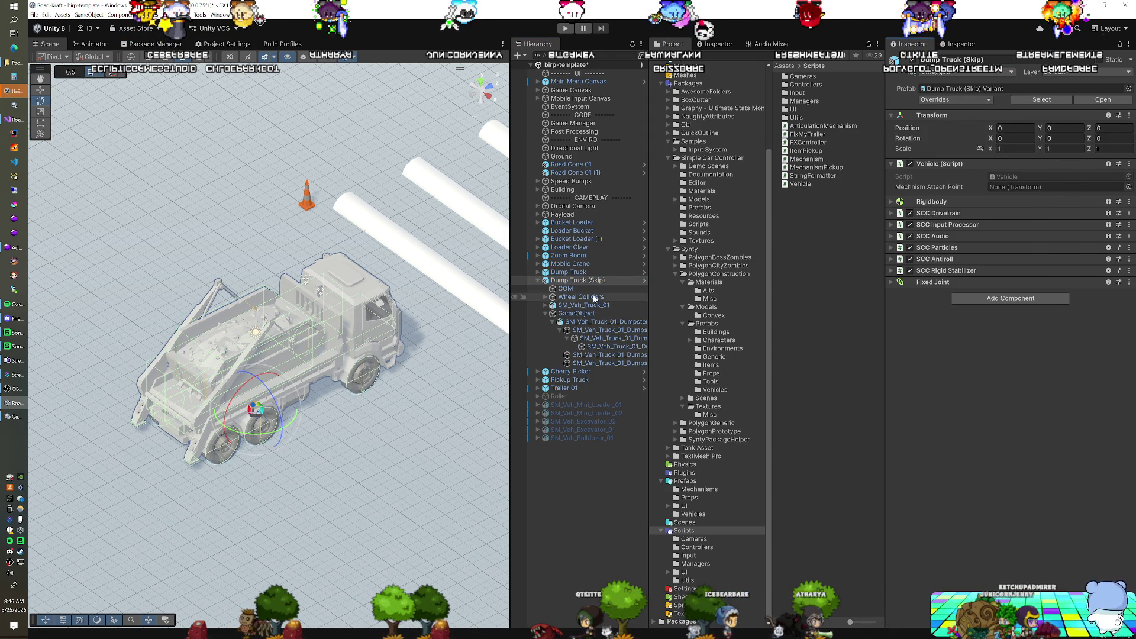
pyautogui.click(644, 281)
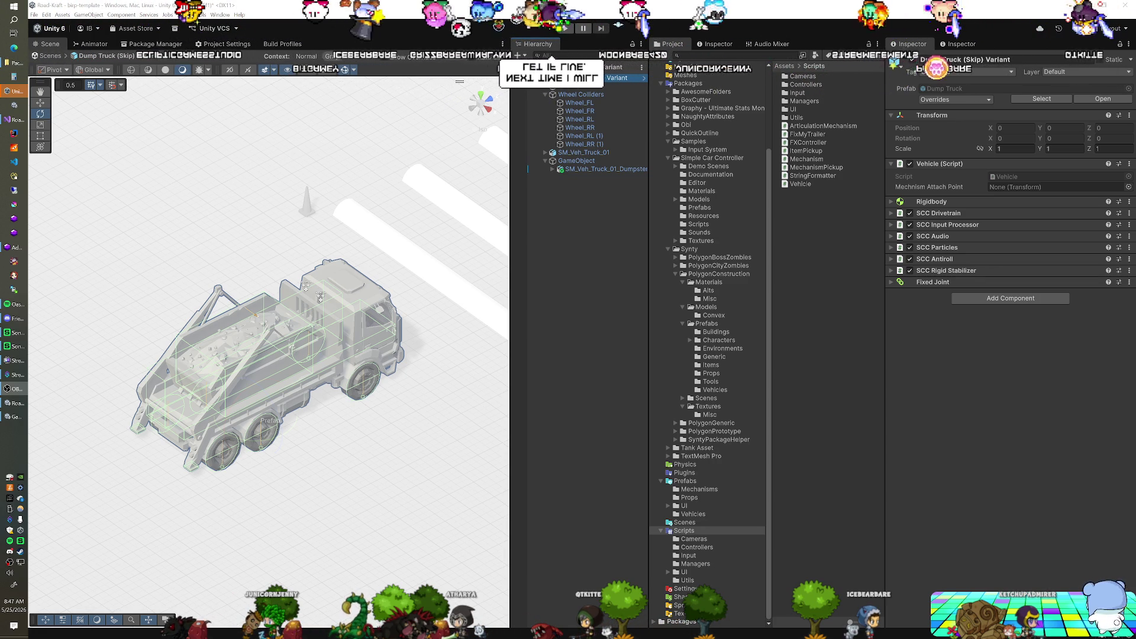
pyautogui.click(589, 78)
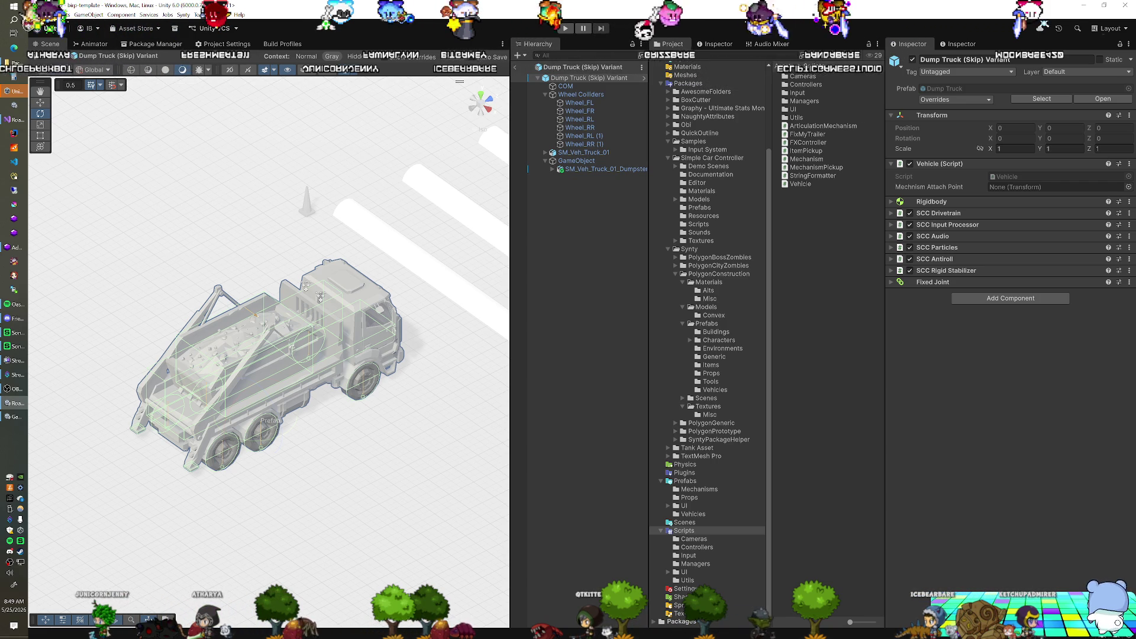
# Step: Expand the dumpster tray and inspect its Articulation Body arms and Hinge Joint cables
pyautogui.click(569, 169)
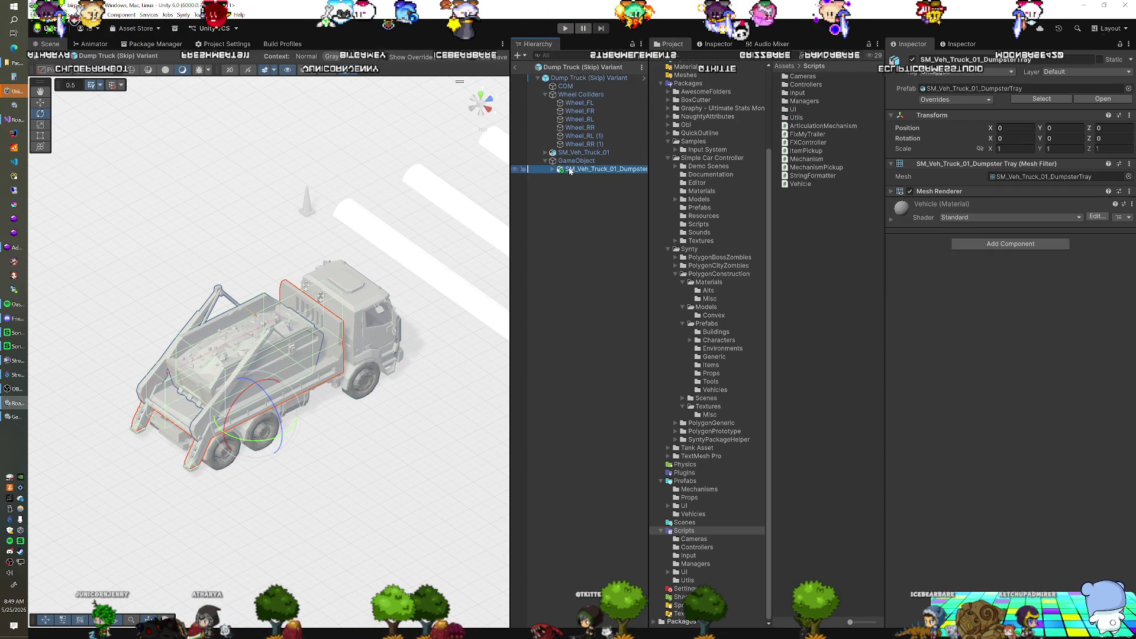
pyautogui.click(914, 61)
pyautogui.click(914, 60)
pyautogui.click(553, 170)
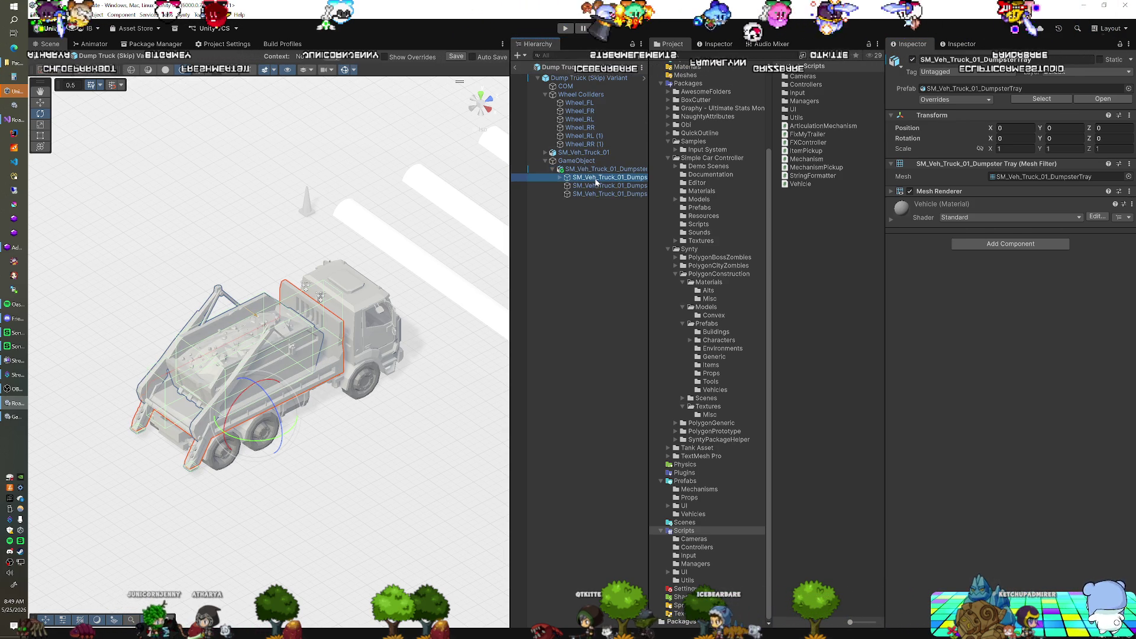
pyautogui.click(560, 177)
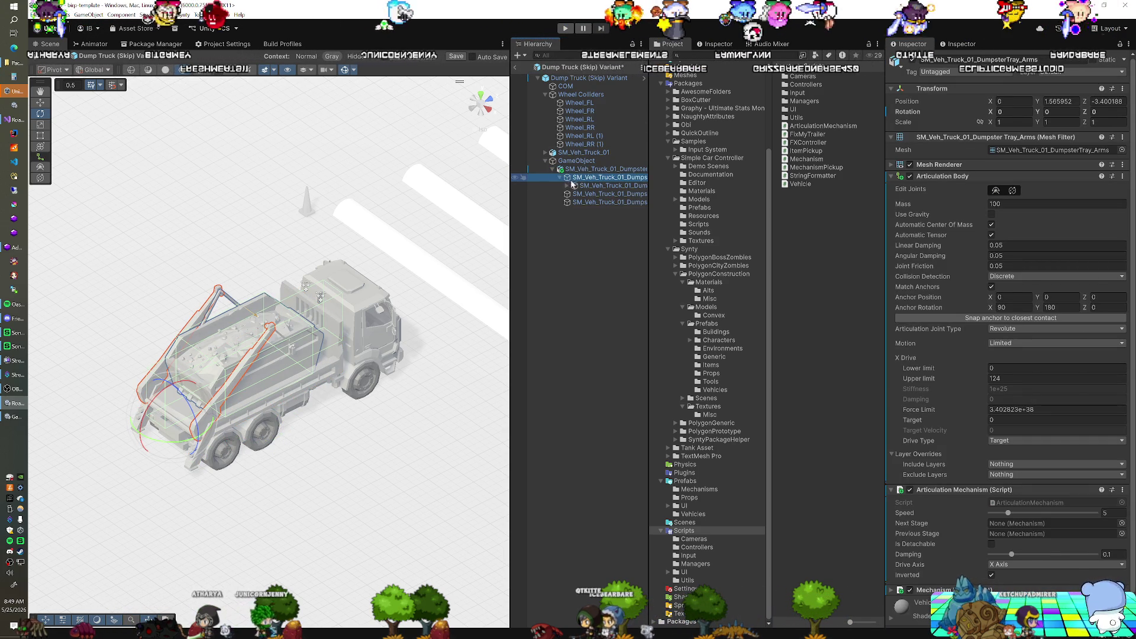
pyautogui.click(597, 185)
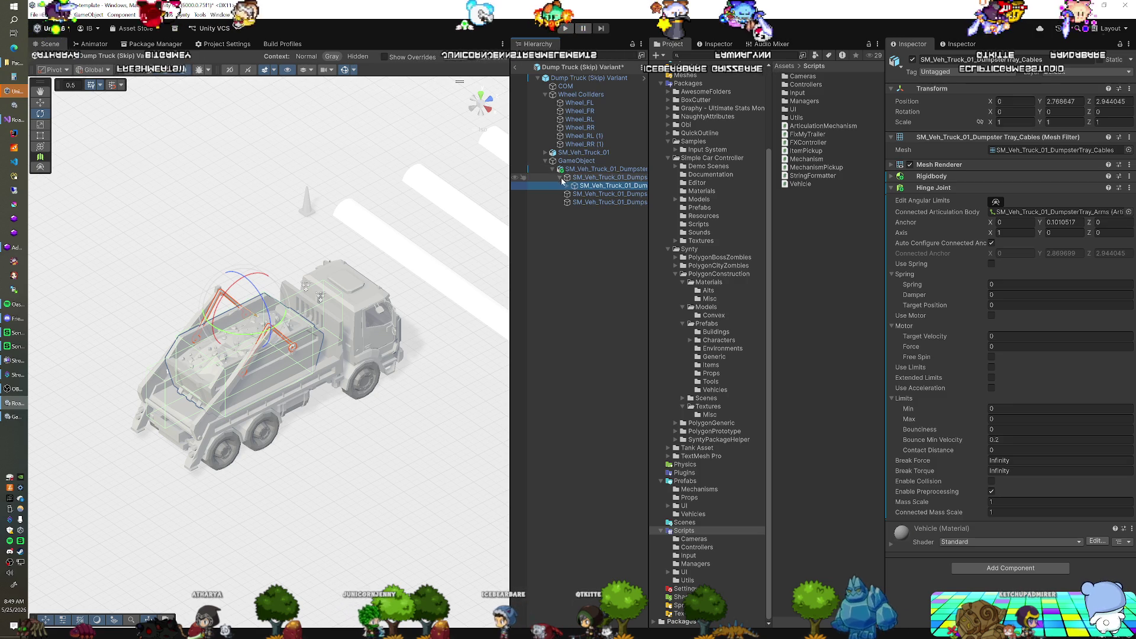
pyautogui.click(567, 185)
# Step: Rename the Fixed Joint dumpster piece under the cables to 'Skip'
pyautogui.click(594, 195)
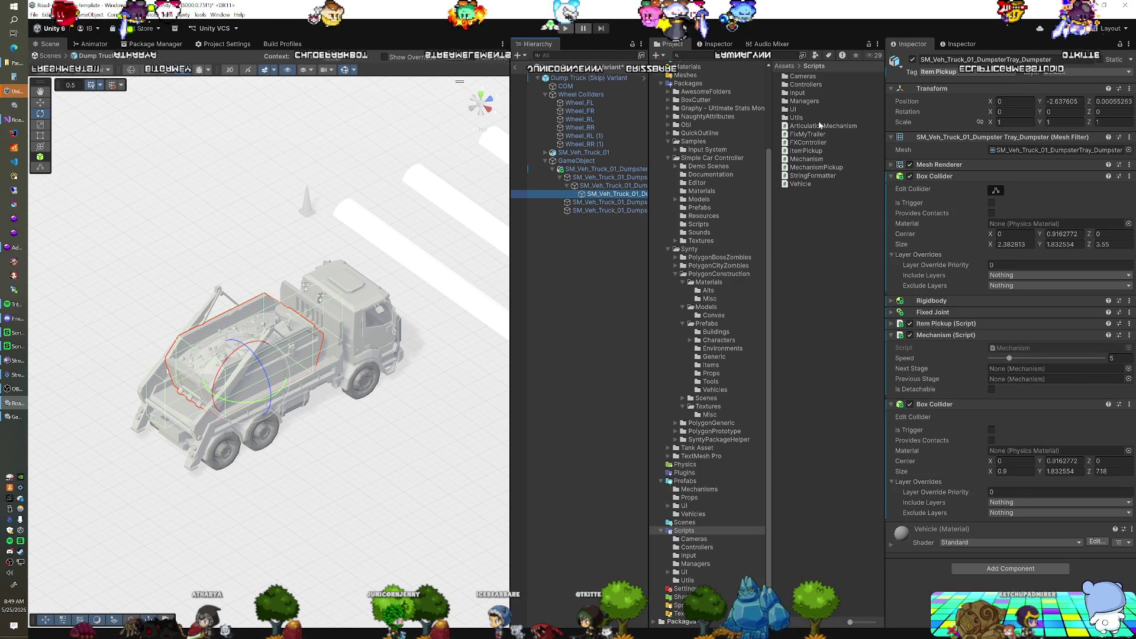
pyautogui.click(913, 60)
pyautogui.click(913, 59)
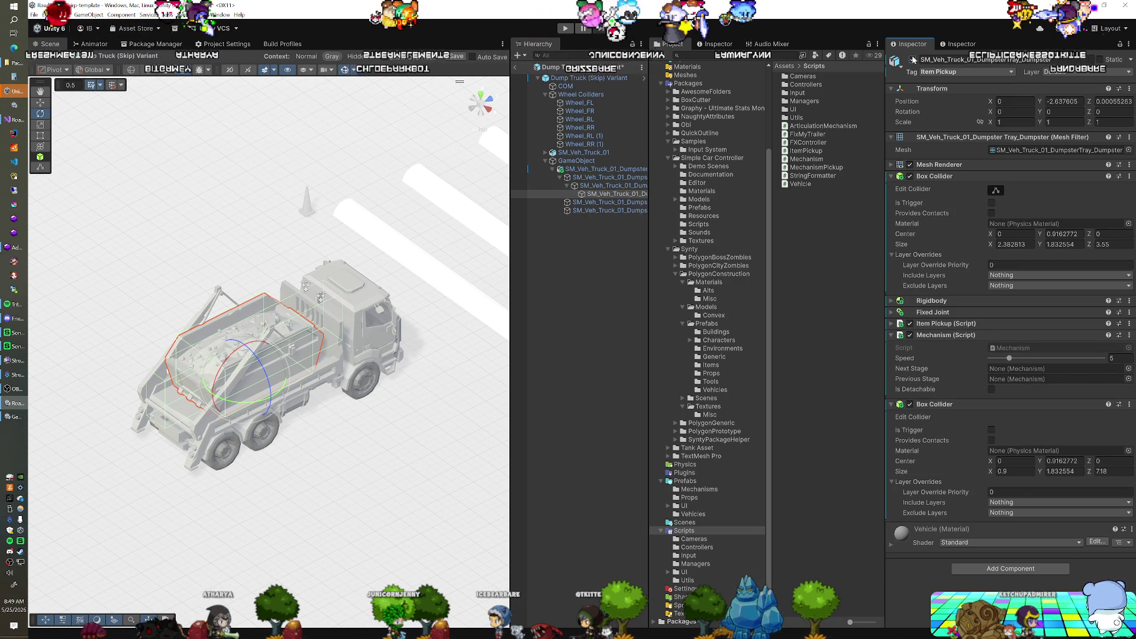
pyautogui.click(598, 195)
pyautogui.press('F2')
pyautogui.write('Skip')
pyautogui.press('Return')
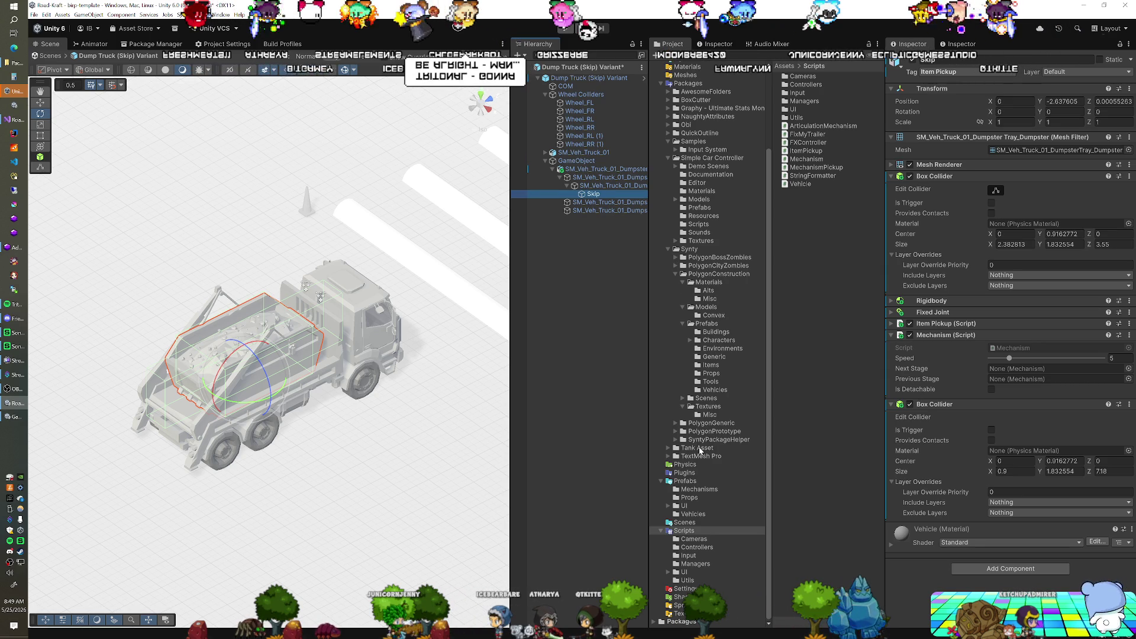
# Step: Show Prefabs/Mechanisms, dismiss the restructure warning for Skip, and exit prefab mode
pyautogui.click(691, 491)
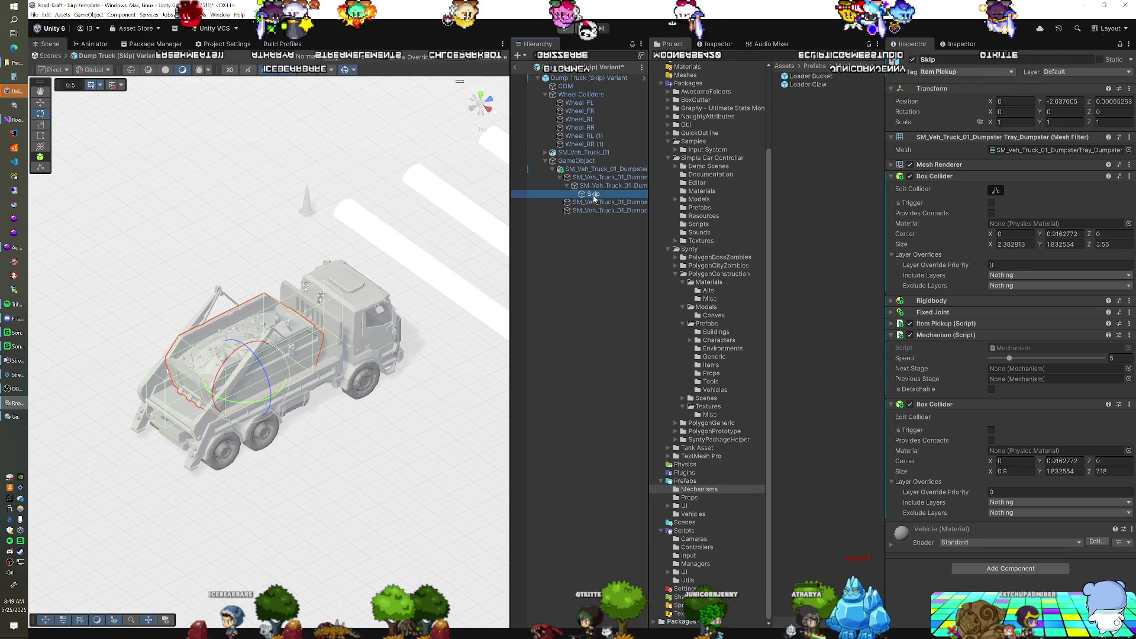
pyautogui.moveTo(594, 195); pyautogui.dragTo(639, 343)
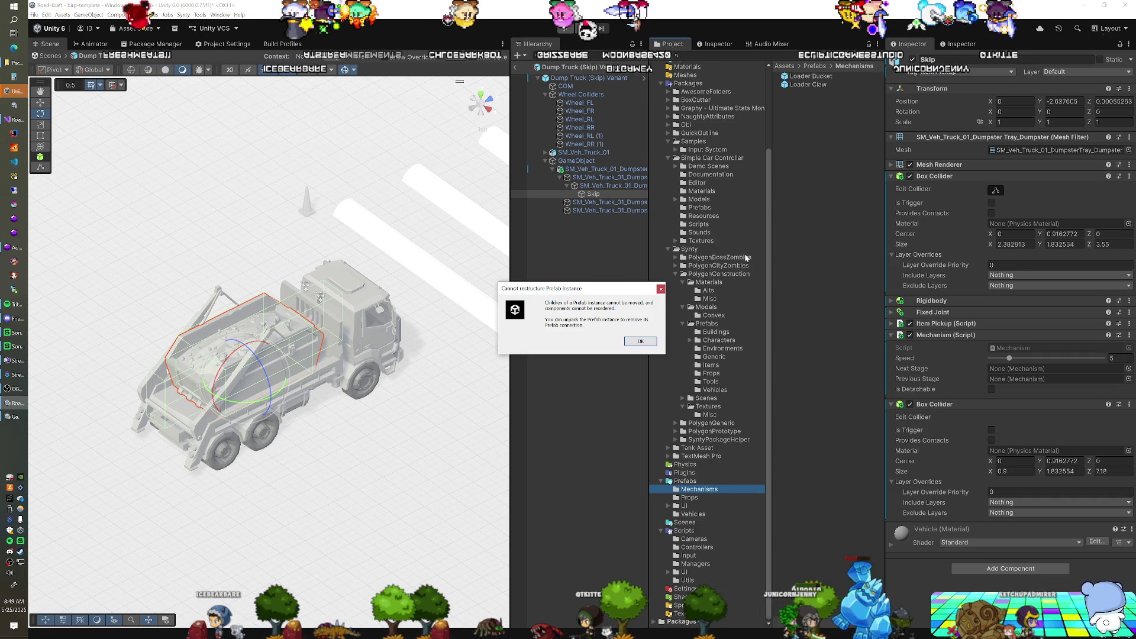
pyautogui.click(640, 342)
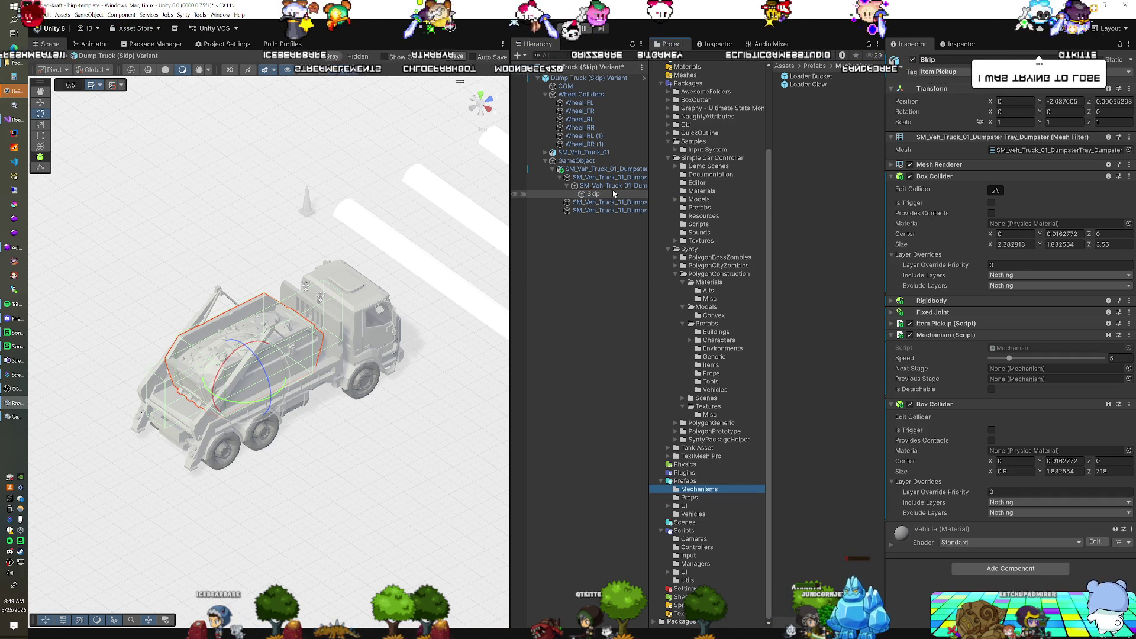
pyautogui.click(519, 68)
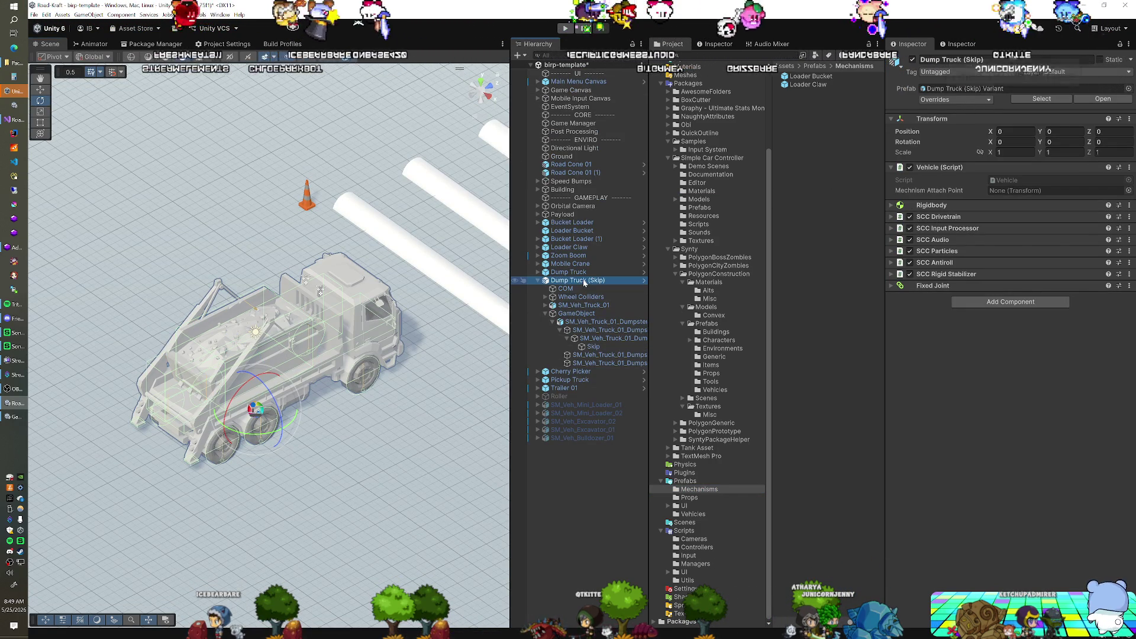
# Step: Duplicate the Dump Truck (Skip) into Dump Truck (Skip) (1)
pyautogui.hotkey('ctrl', 'd')
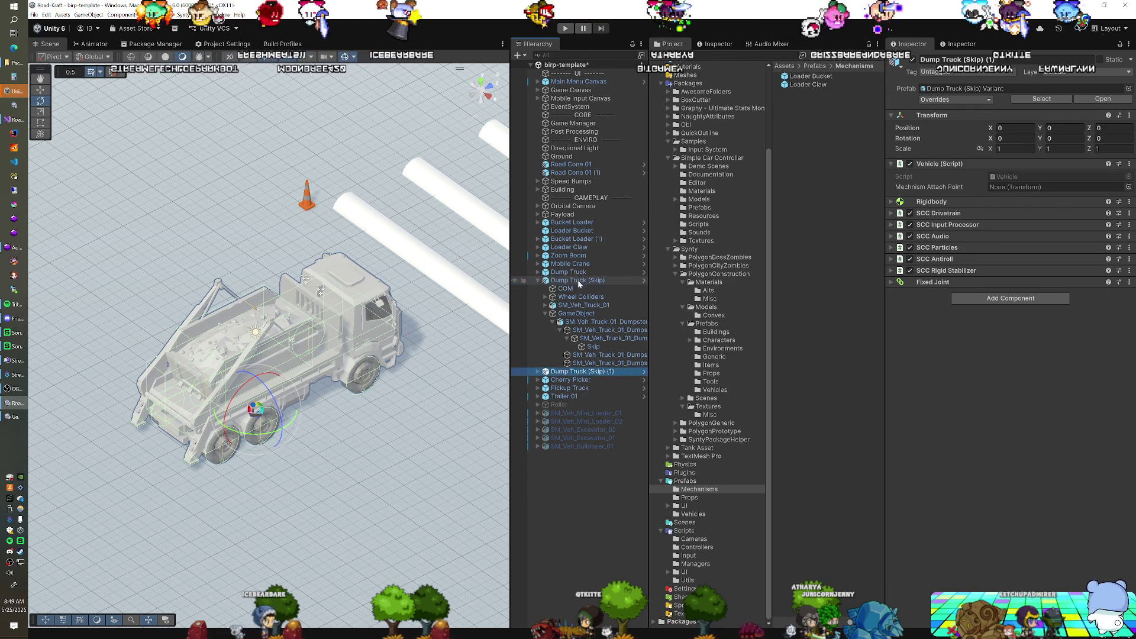
pyautogui.rightClick(571, 376)
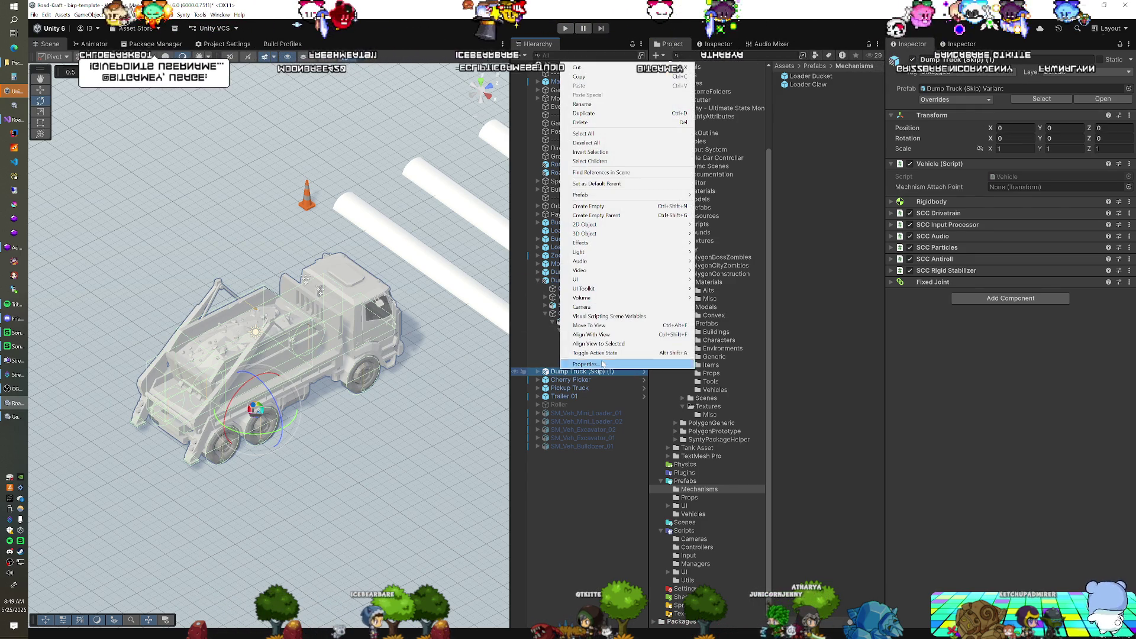
pyautogui.moveTo(608, 290)
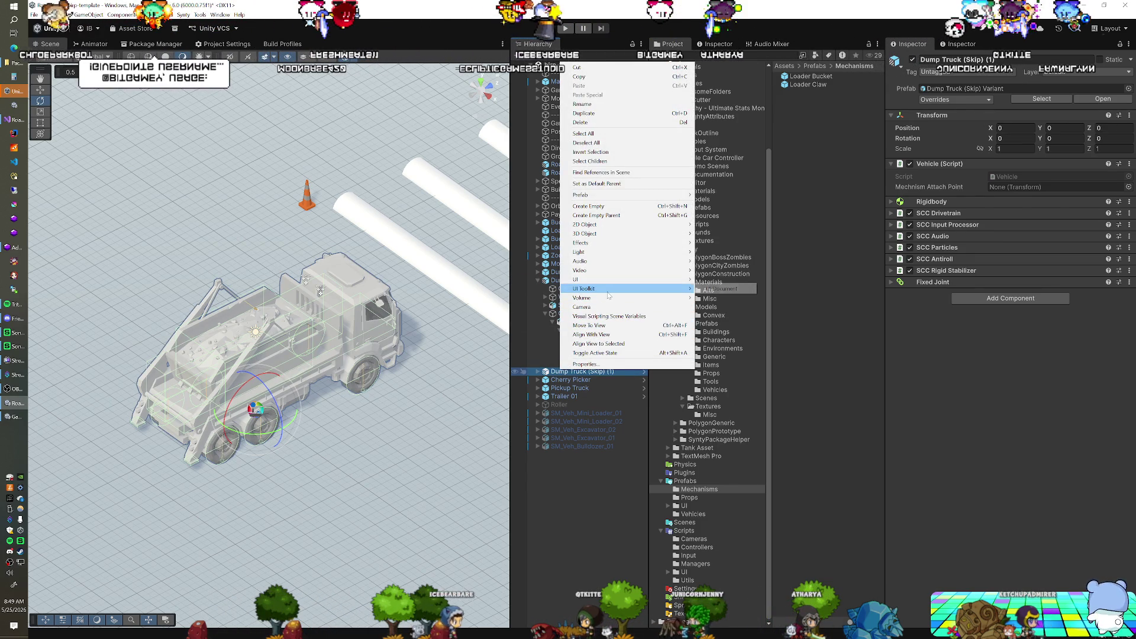
pyautogui.click(555, 283)
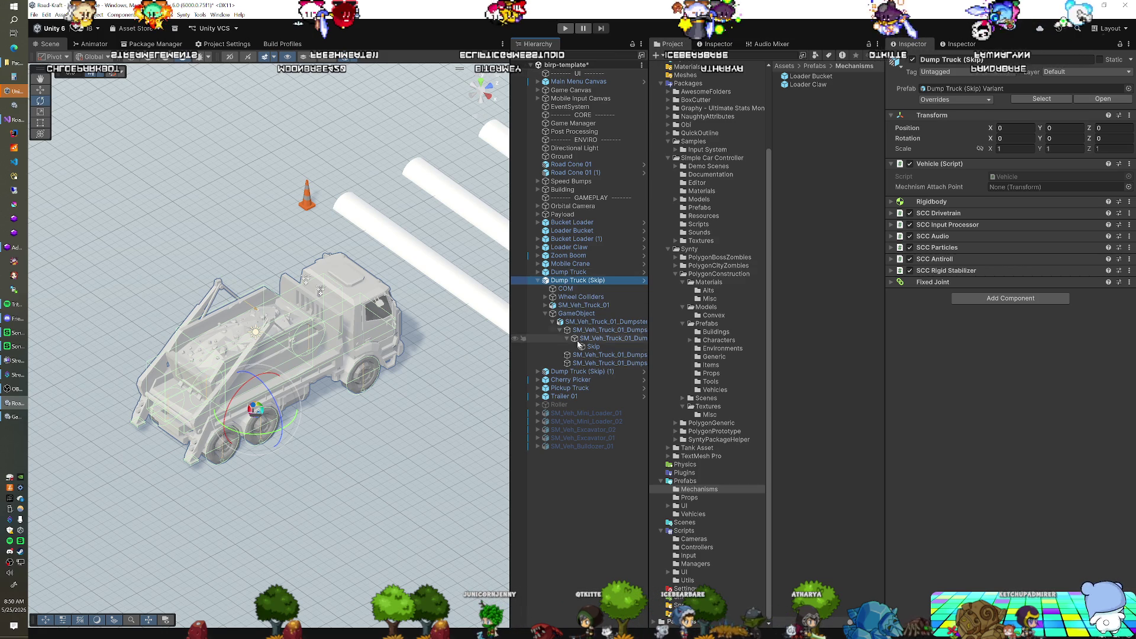
# Step: Unpack the copy twice via Prefab > Unpack so it is fully unlinked, and expand it
pyautogui.rightClick(569, 372)
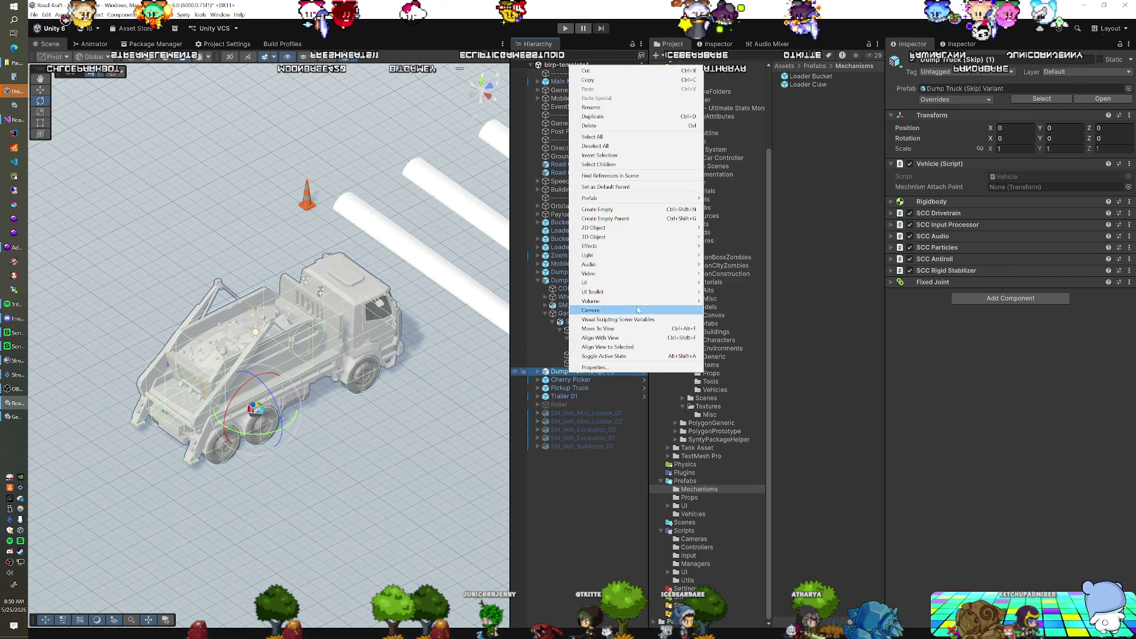
pyautogui.moveTo(639, 201)
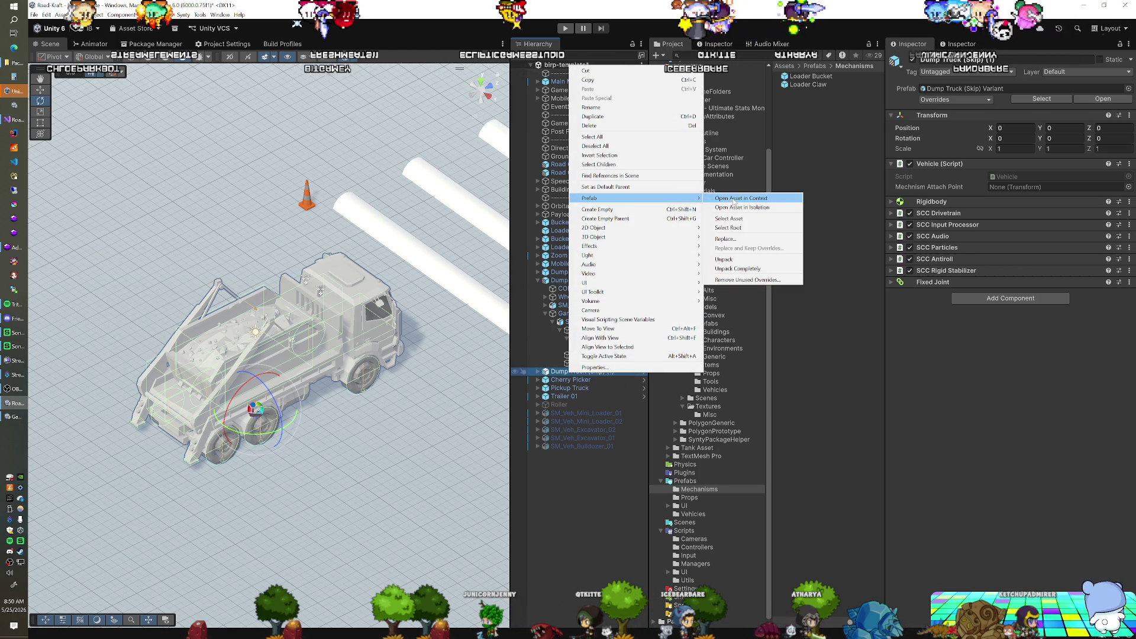
pyautogui.click(733, 258)
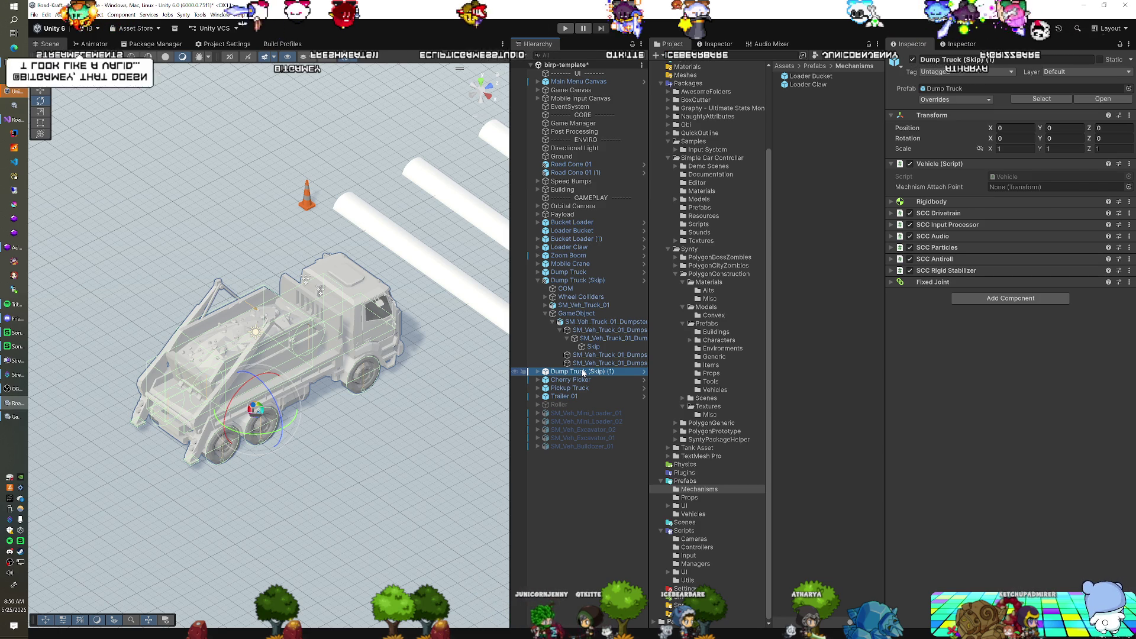
pyautogui.rightClick(583, 373)
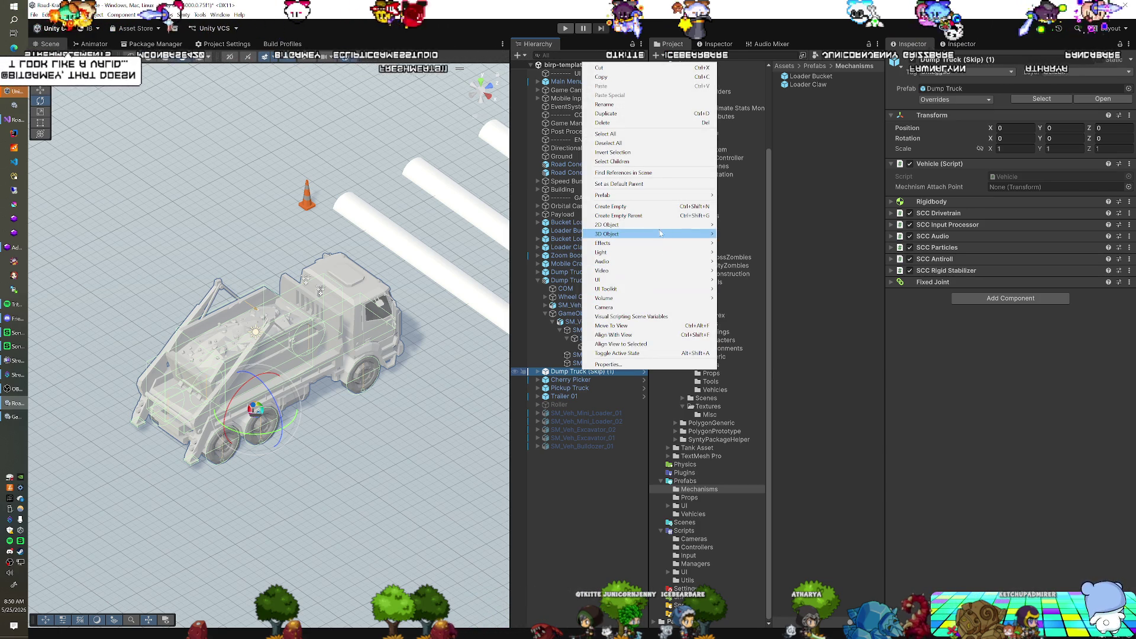
pyautogui.moveTo(648, 202)
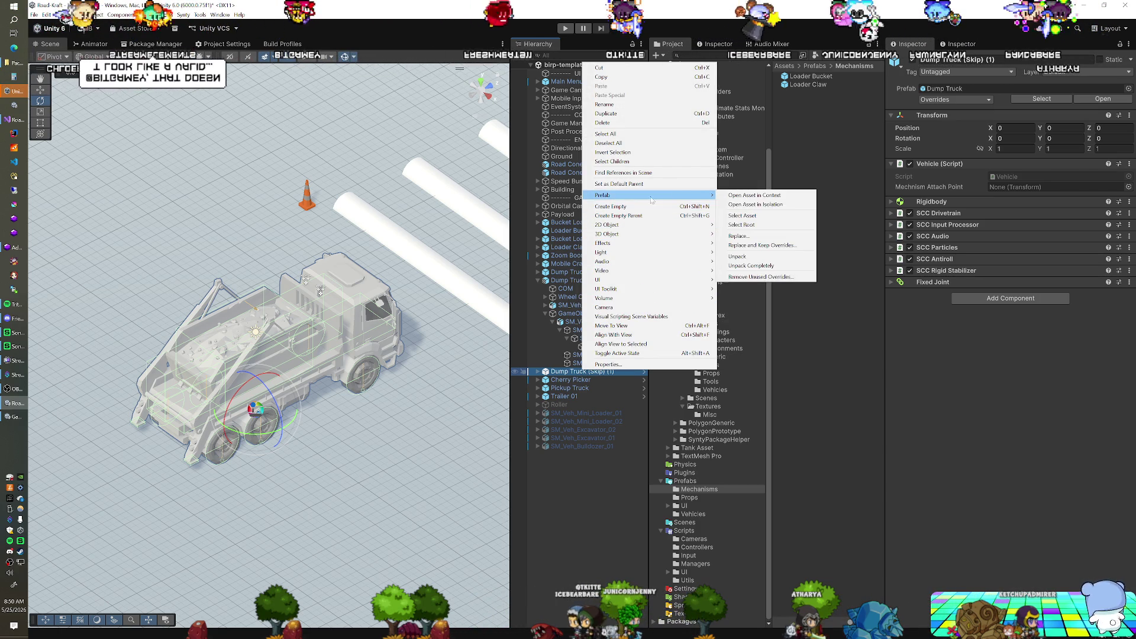
pyautogui.click(737, 256)
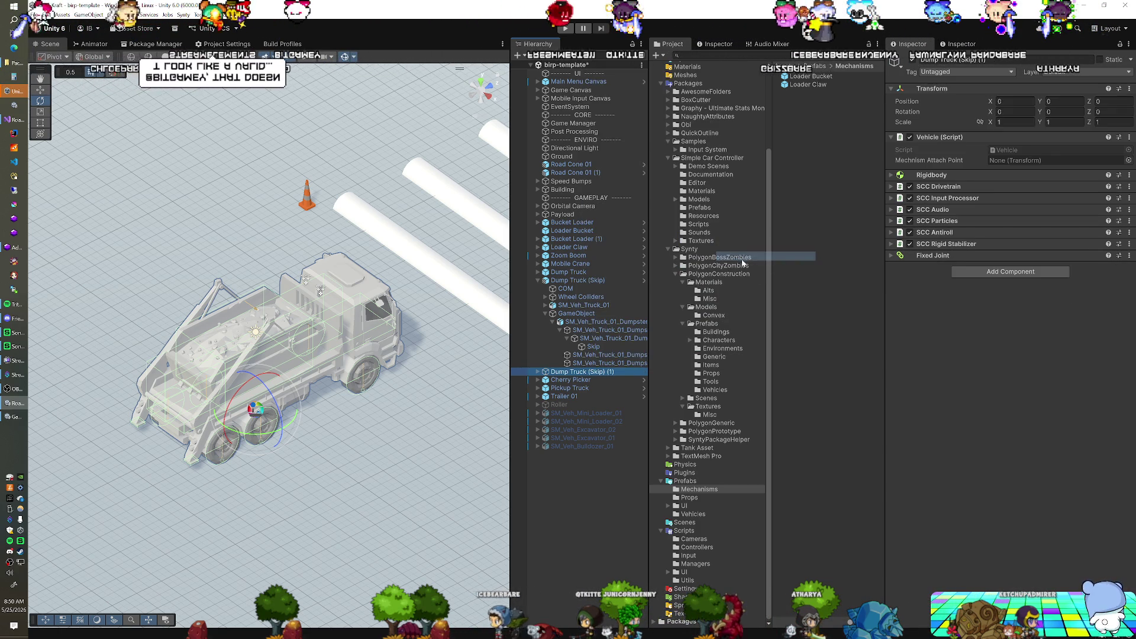
pyautogui.click(538, 371)
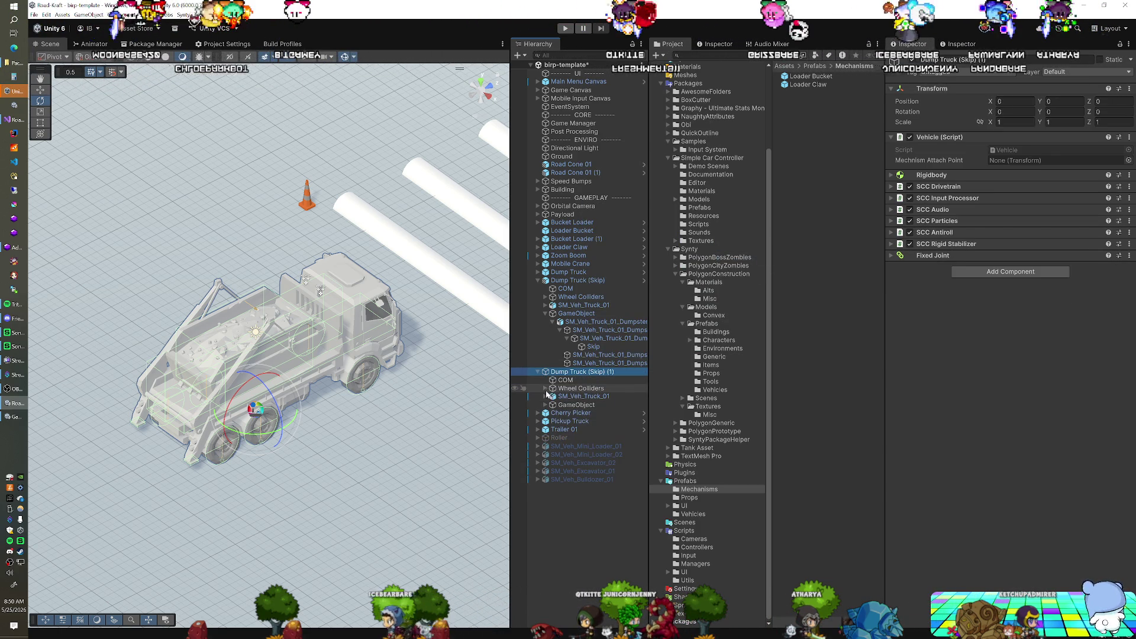
# Step: Select the copy's Skip and dismiss the prefab restructure error from dragging it
pyautogui.click(298, 365)
pyautogui.click(276, 353)
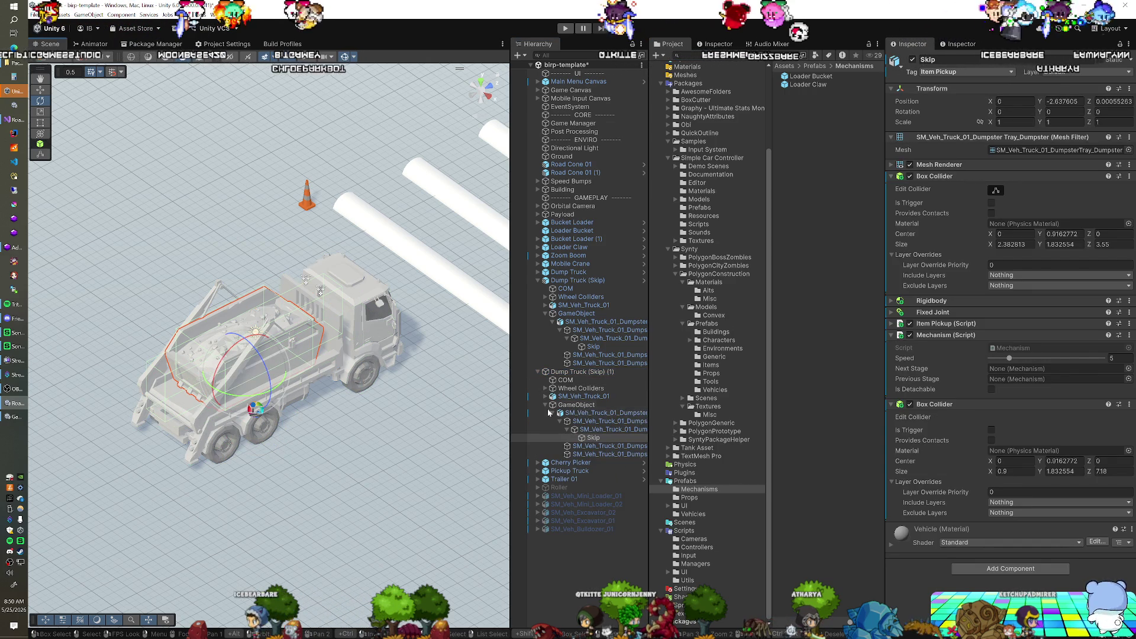
pyautogui.click(588, 438)
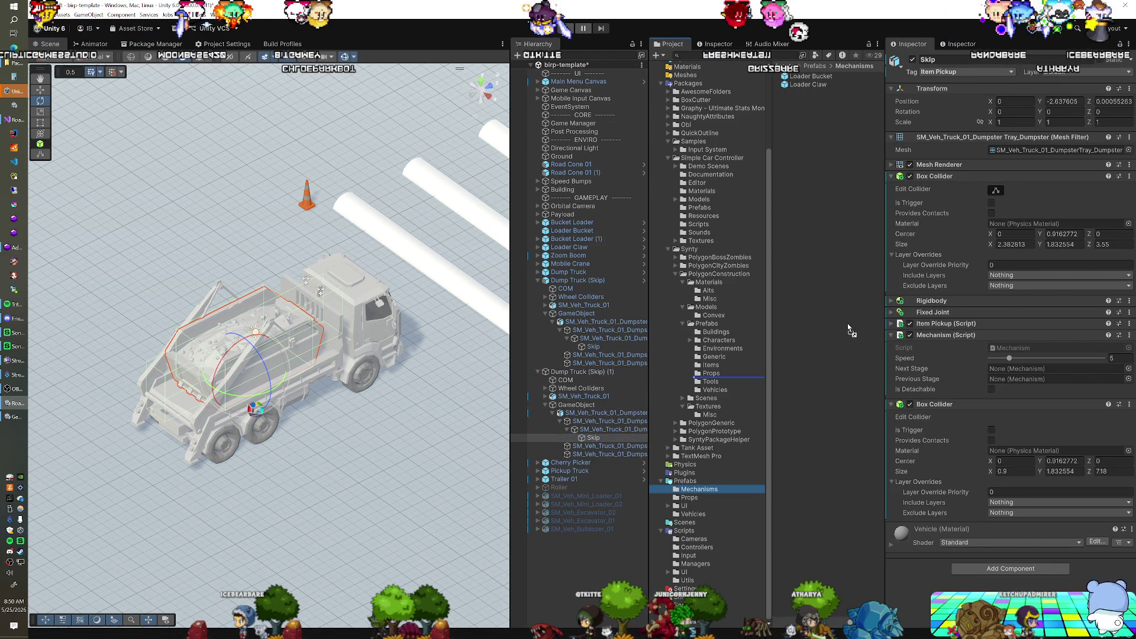
pyautogui.moveTo(849, 334); pyautogui.dragTo(848, 333)
pyautogui.click(630, 342)
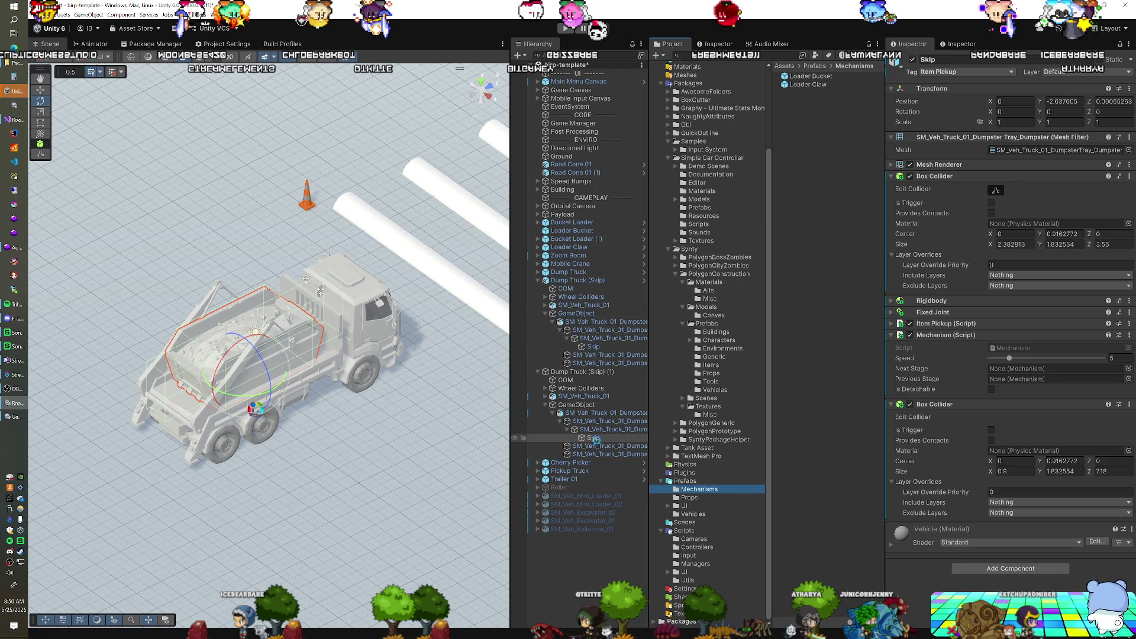
# Step: Delete the accidentally created Mechanisms 1 folder
pyautogui.hotkey('ctrl', 'd')
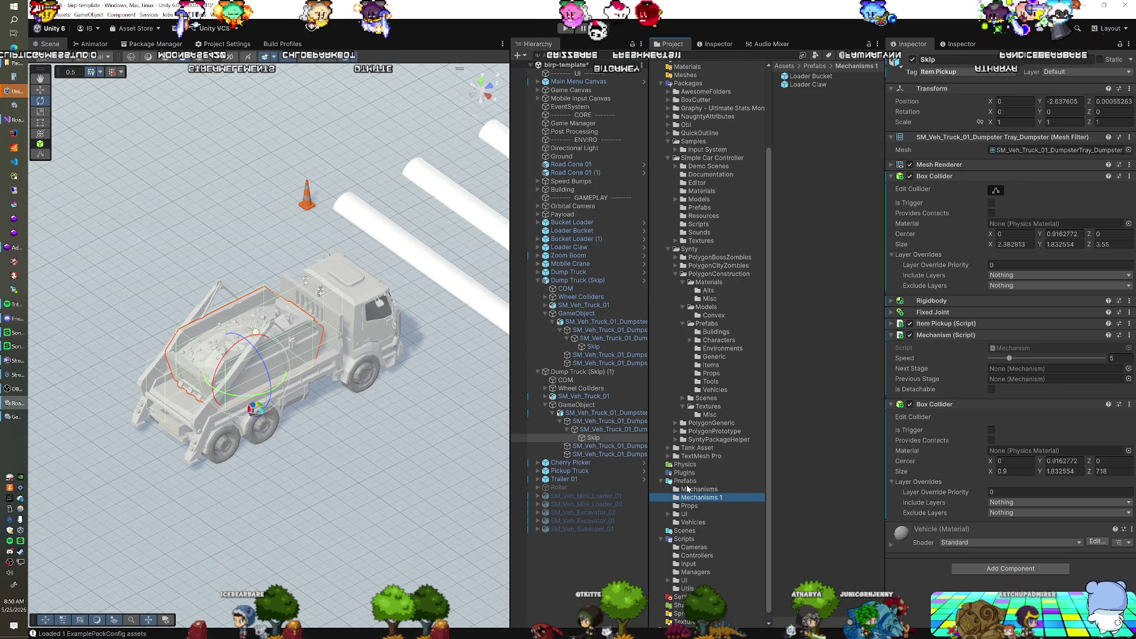
pyautogui.press('Delete')
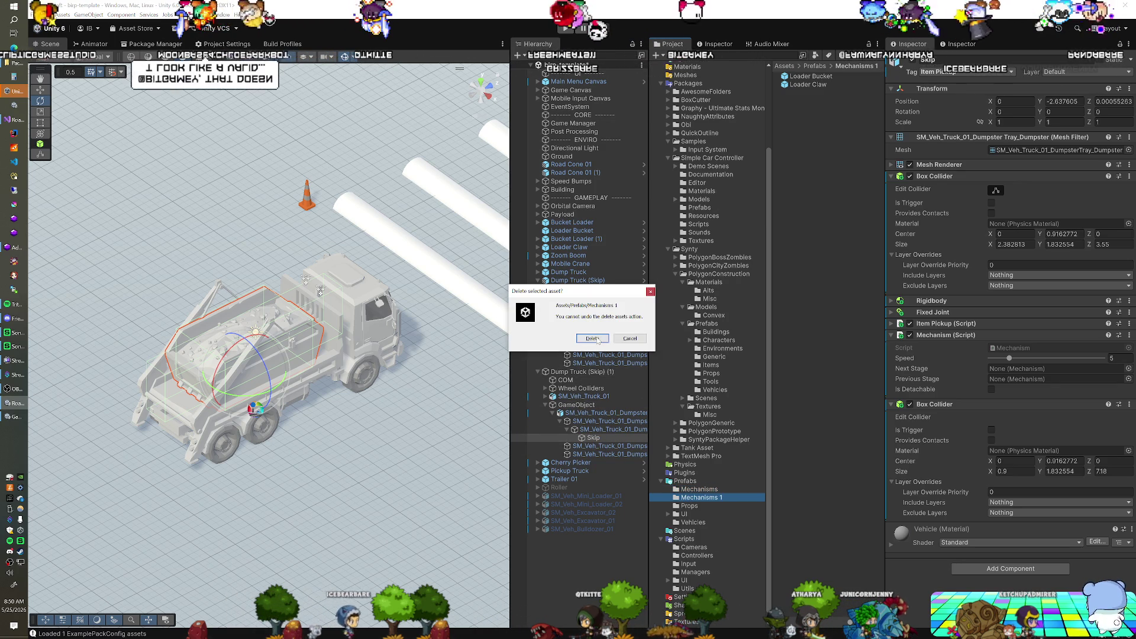
pyautogui.click(592, 338)
# Step: Copy the Skip to the scene's top level and delete the Dump Truck (Skip) (1) duplicate
pyautogui.click(590, 439)
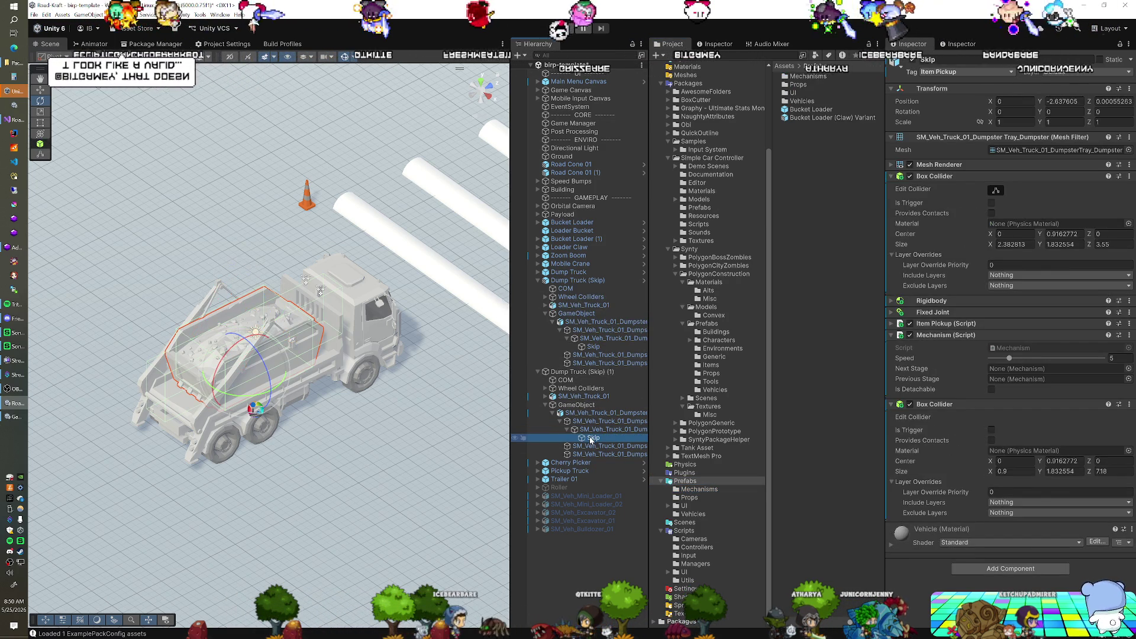
pyautogui.hotkey('ctrl', 'd')
pyautogui.moveTo(591, 447); pyautogui.dragTo(579, 540)
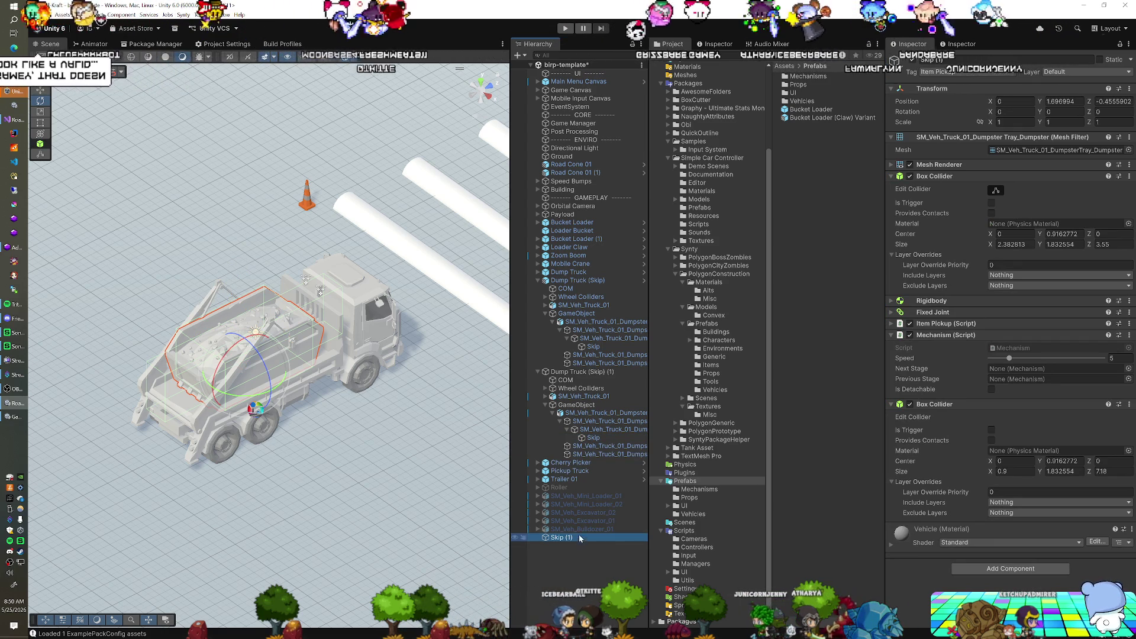
pyautogui.hotkey('shift', 'd')
pyautogui.click(568, 372)
pyautogui.press('Delete')
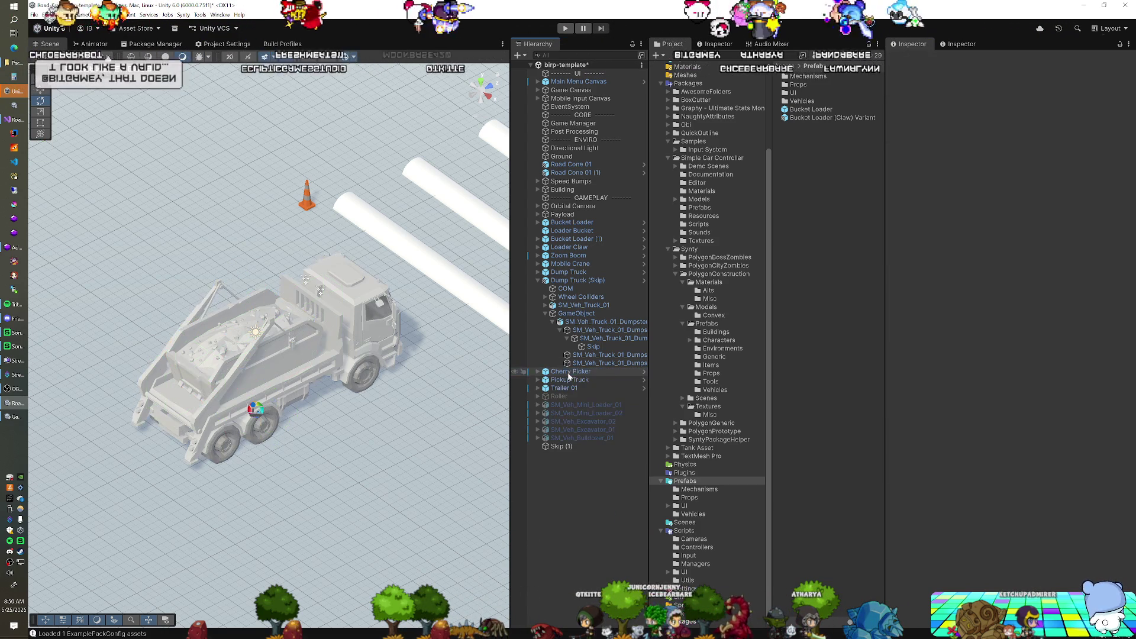
pyautogui.click(549, 280)
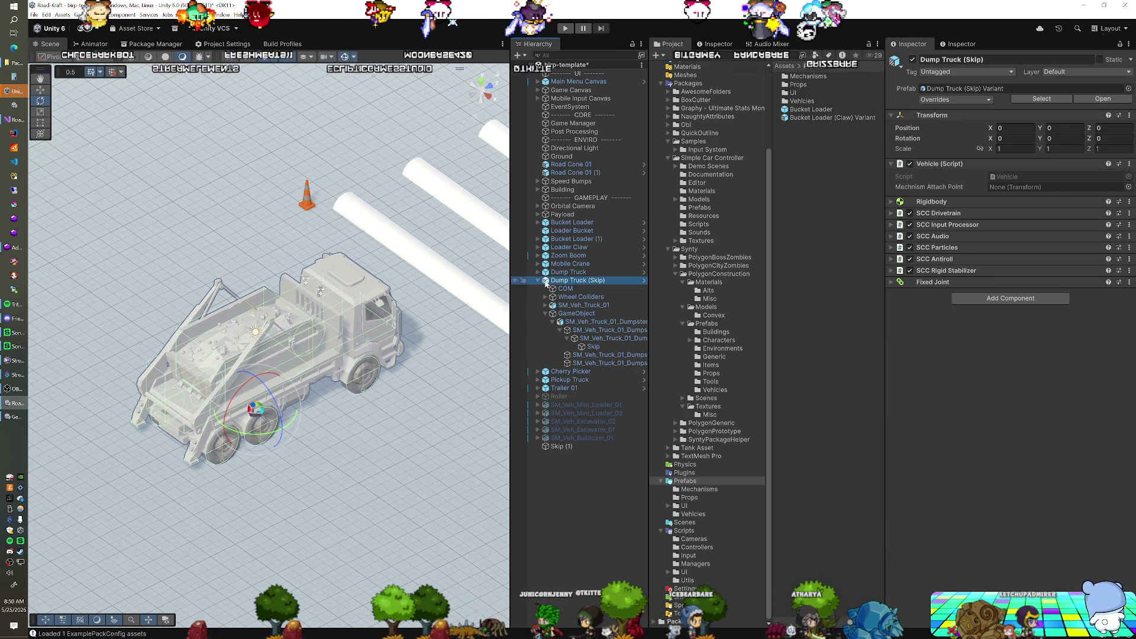
pyautogui.click(538, 281)
# Step: Zero the standalone Skip's position and save it as a prefab in Prefabs/Mechanisms
pyautogui.click(573, 364)
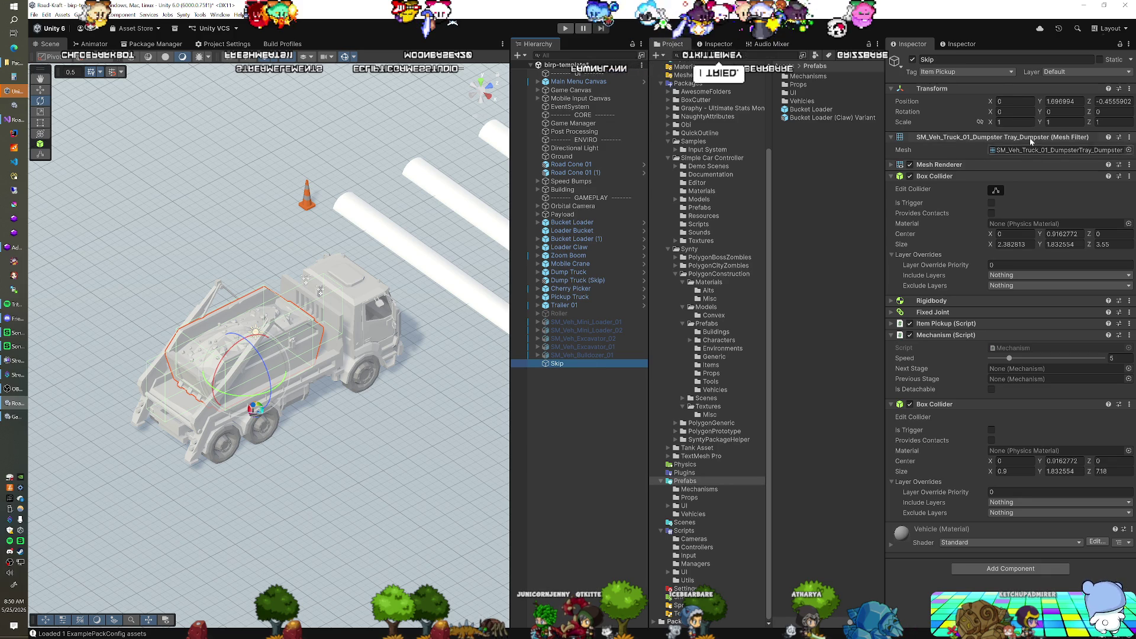
pyautogui.write('00')
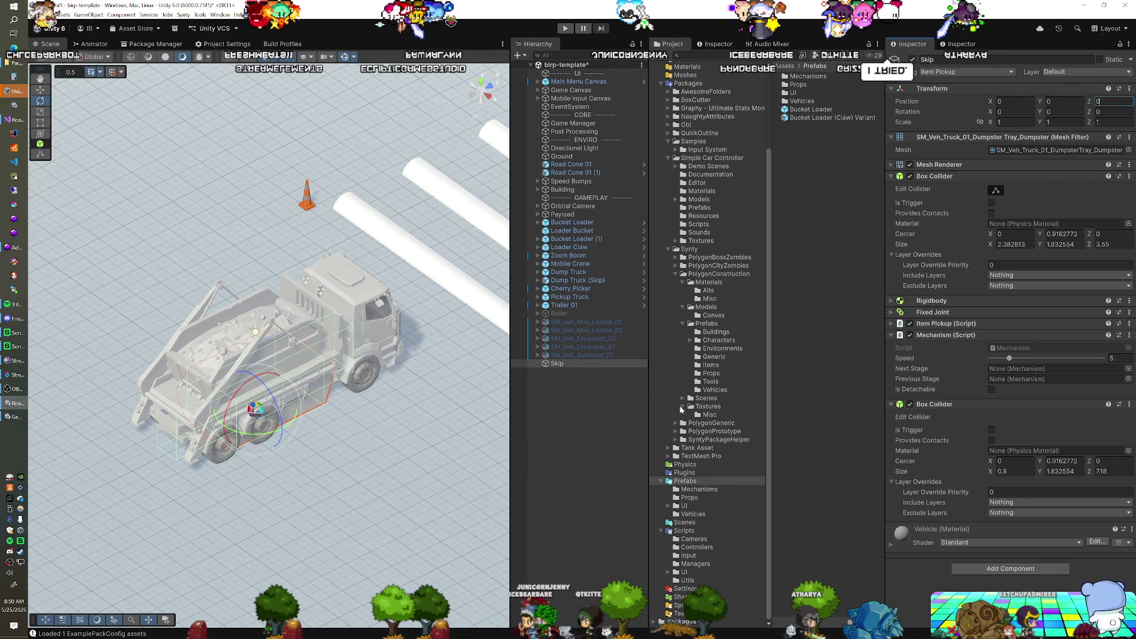
pyautogui.moveTo(699, 490)
pyautogui.mouseDown()
pyautogui.moveTo(568, 380)
pyautogui.moveTo(579, 368)
pyautogui.moveTo(824, 317)
pyautogui.mouseUp()
pyautogui.moveTo(566, 363); pyautogui.dragTo(607, 282)
pyautogui.click(633, 282)
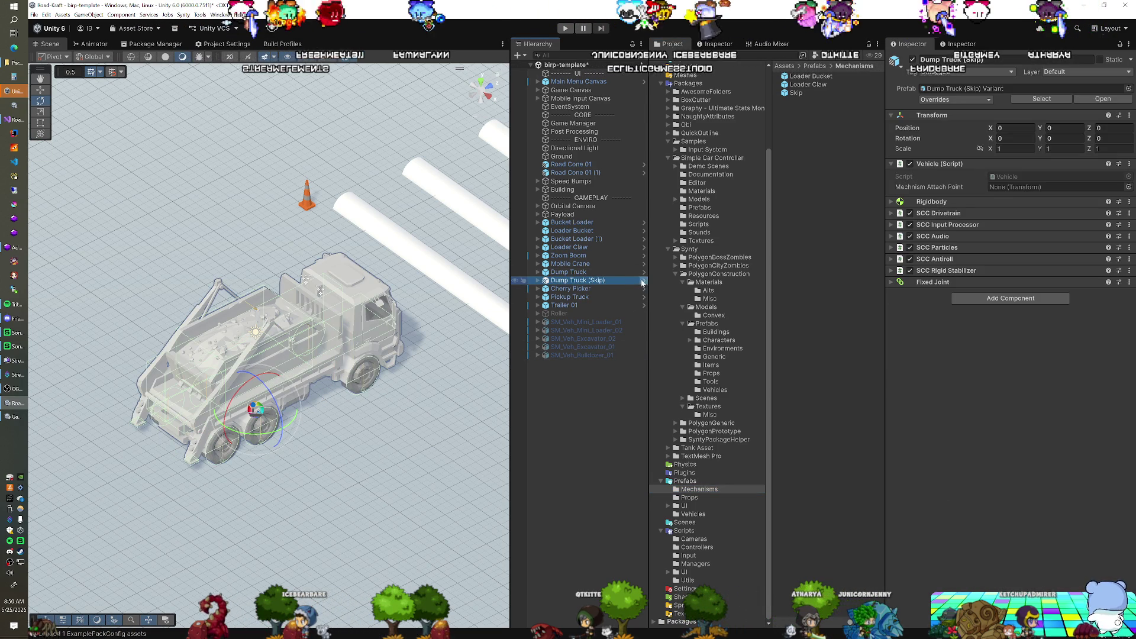
# Step: Open the truck prefab and drop a Skip prefab instance under the tray
pyautogui.click(641, 282)
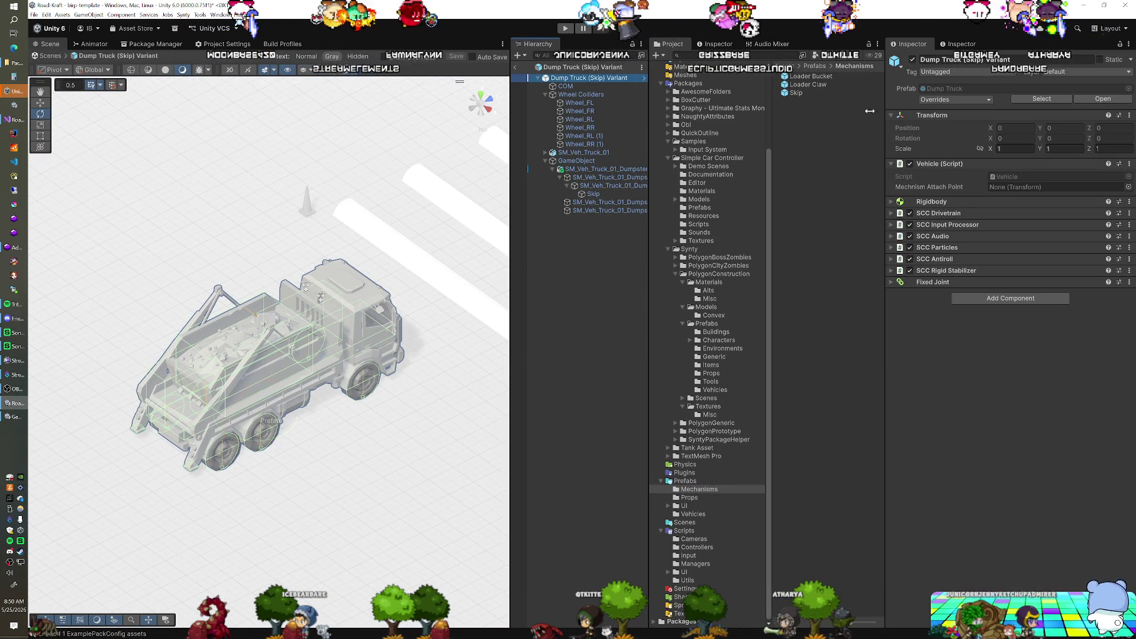
pyautogui.moveTo(796, 92); pyautogui.dragTo(580, 185)
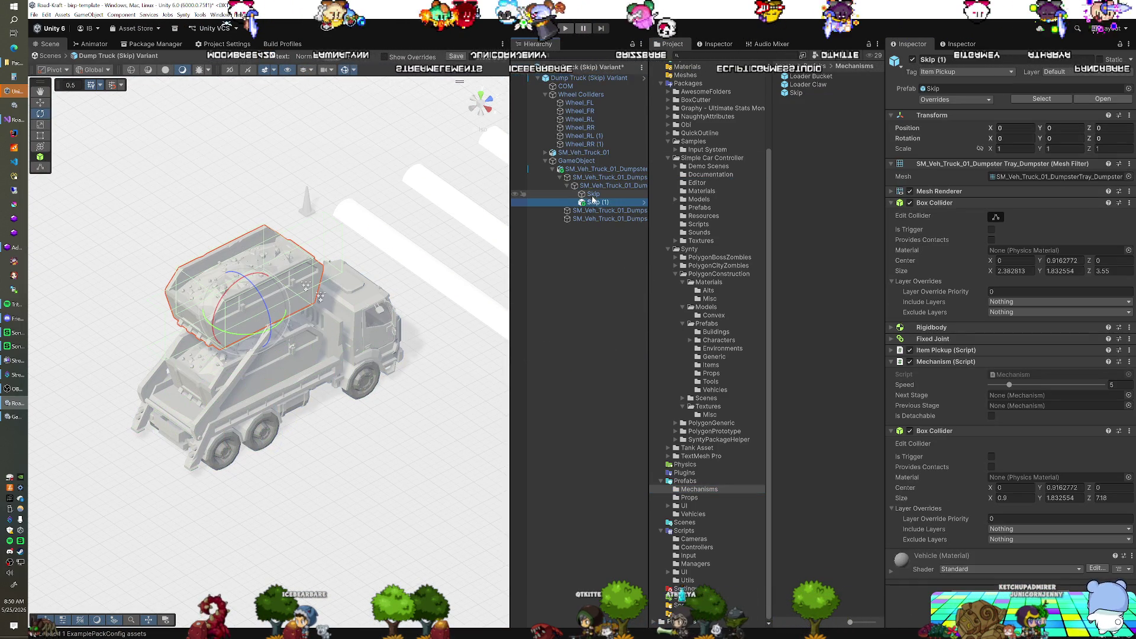
pyautogui.click(597, 186)
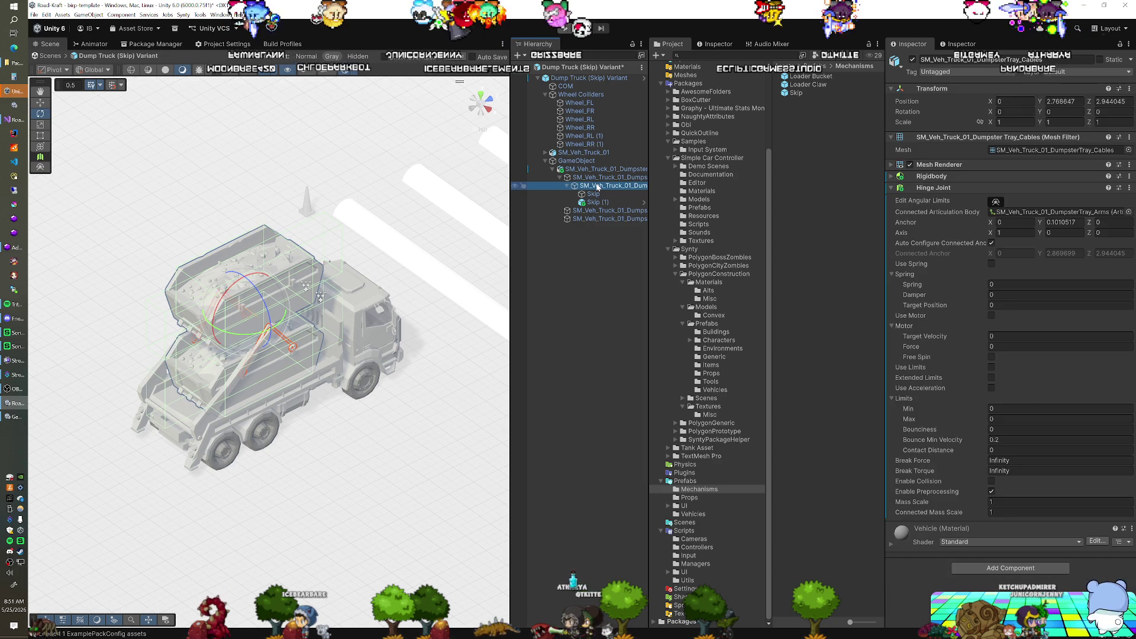
# Step: Create an empty object named _Attach Point and move it onto the tray
pyautogui.click(596, 195)
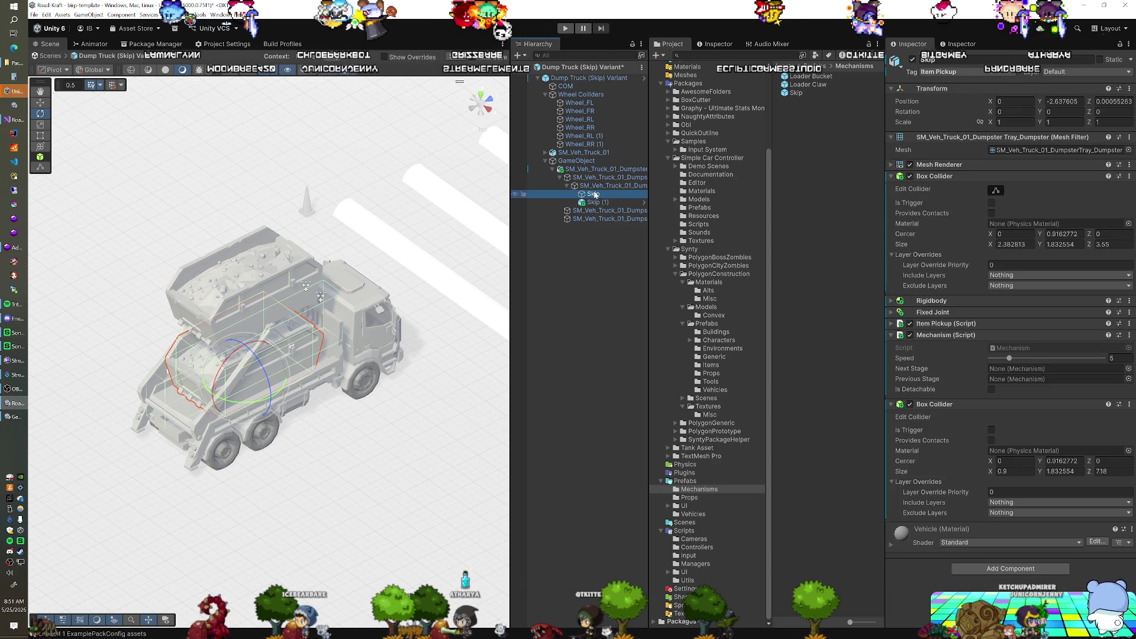
pyautogui.hotkey('alt', 'shift', 'n')
pyautogui.press('BackSpace')
pyautogui.write('Attach Poin')
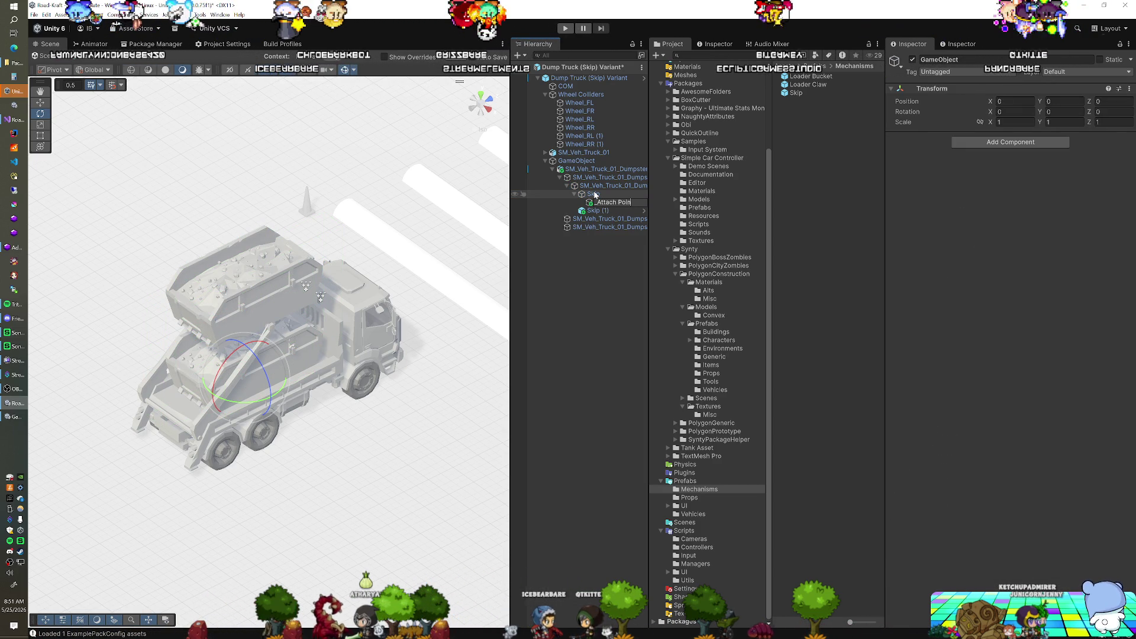
pyautogui.write('t')
pyautogui.press('Return')
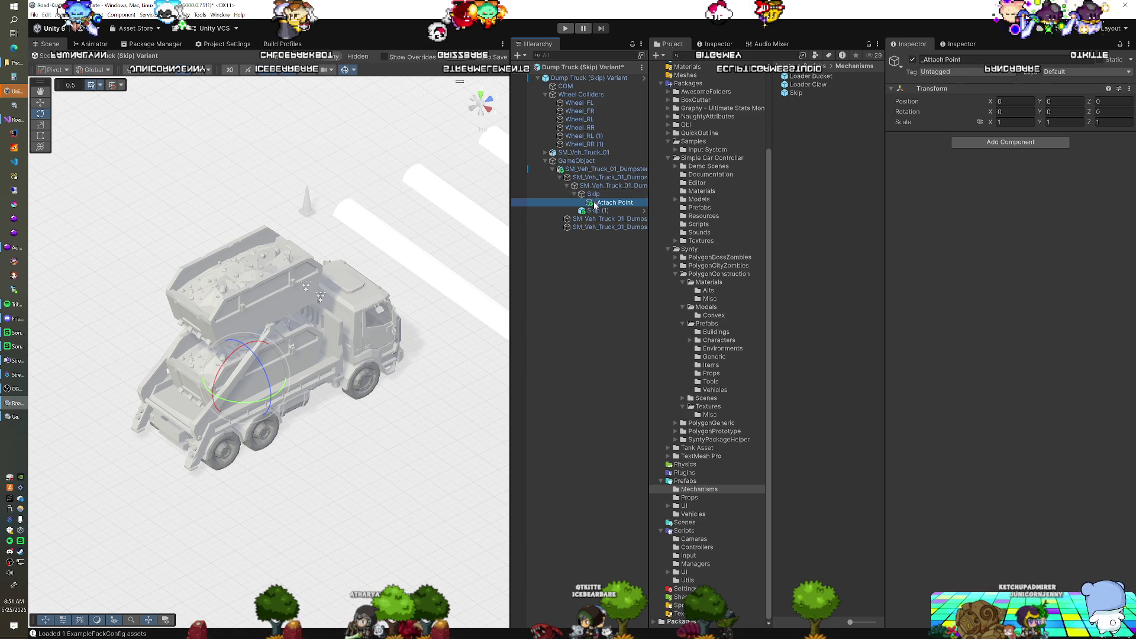
pyautogui.moveTo(594, 188); pyautogui.dragTo(593, 187)
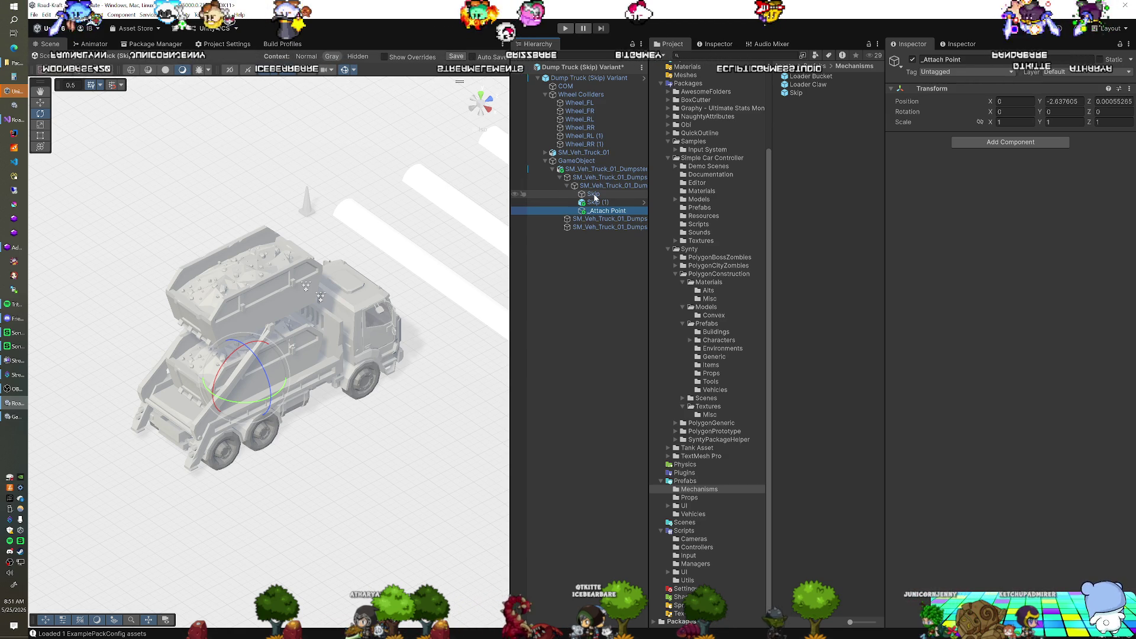
# Step: Parent Skip (1) under _Attach Point, reset its Transform, and delete the original built-in Skip
pyautogui.click(594, 196)
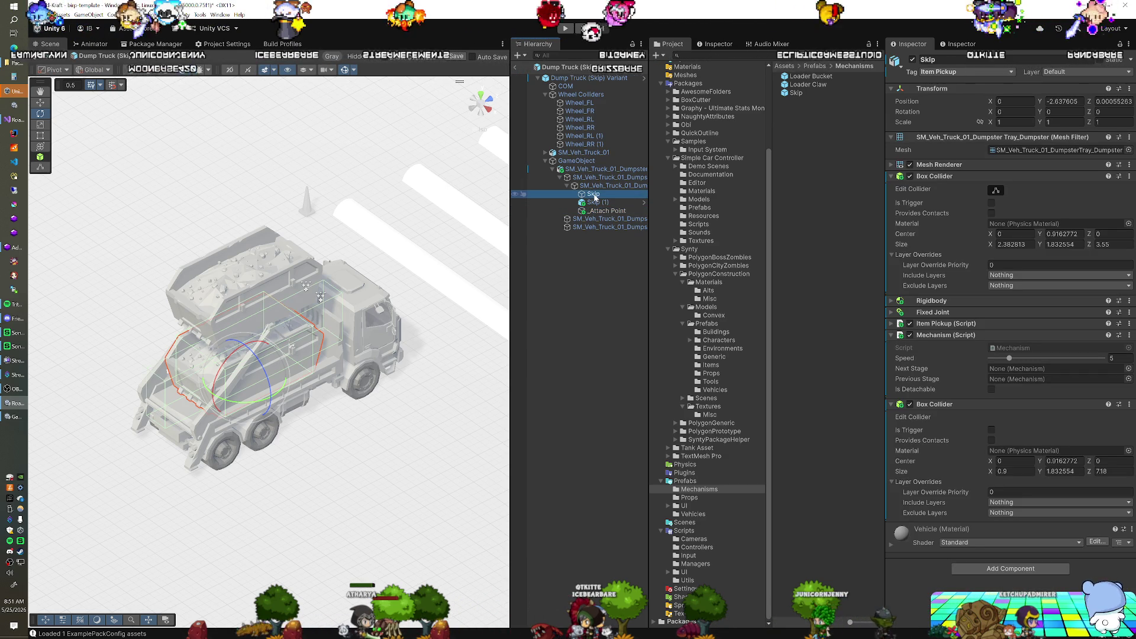
pyautogui.click(594, 203)
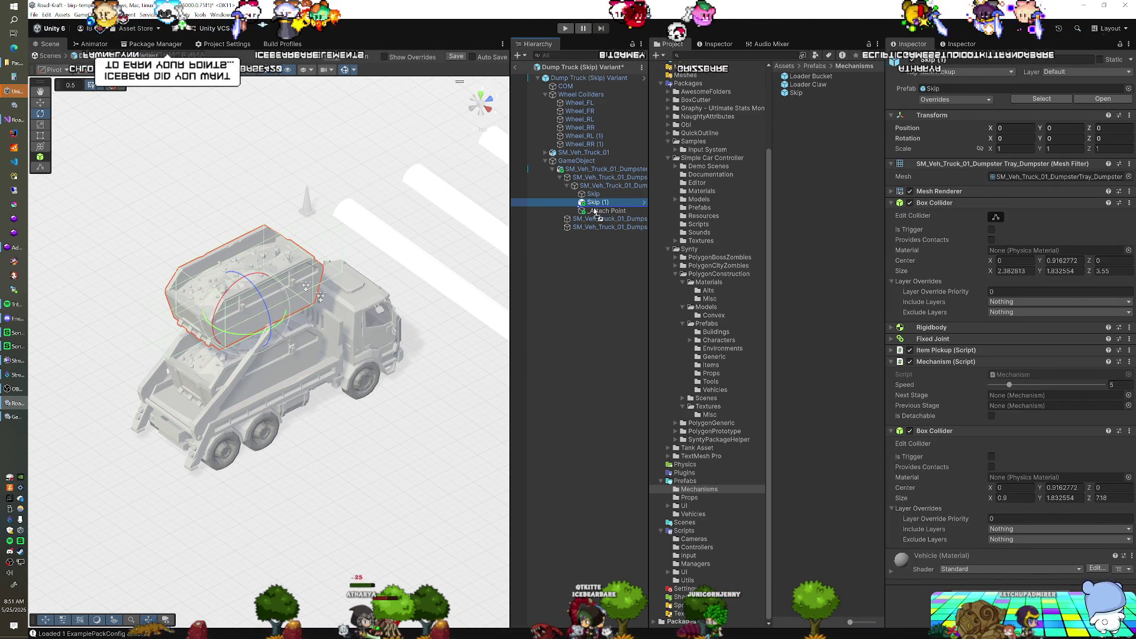
pyautogui.moveTo(595, 213); pyautogui.dragTo(598, 211)
pyautogui.rightClick(934, 116)
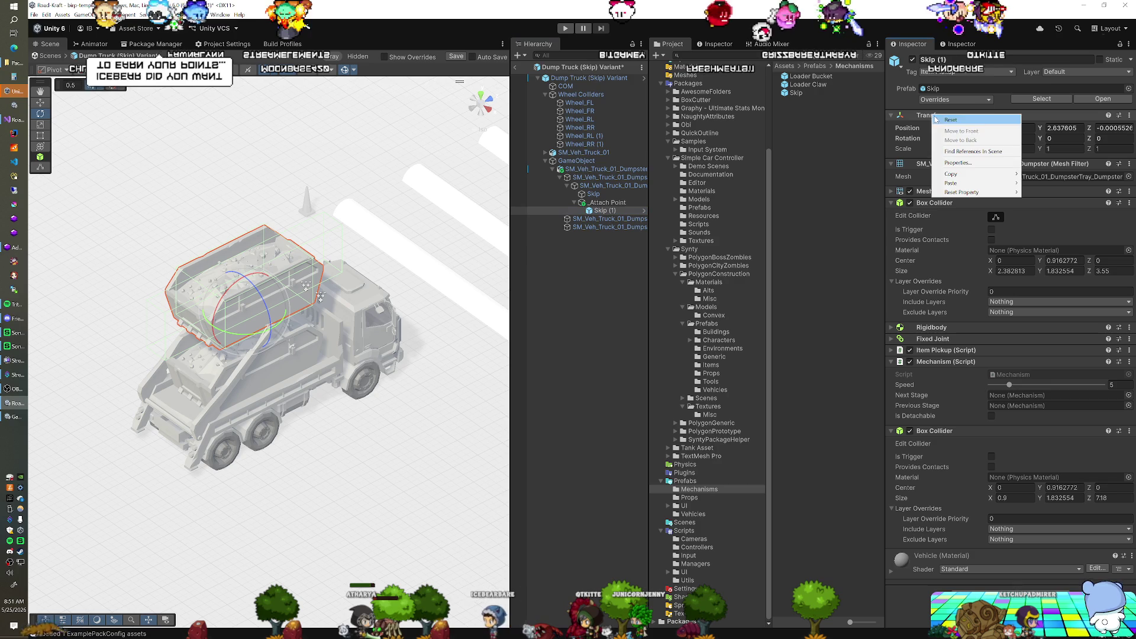
pyautogui.click(953, 120)
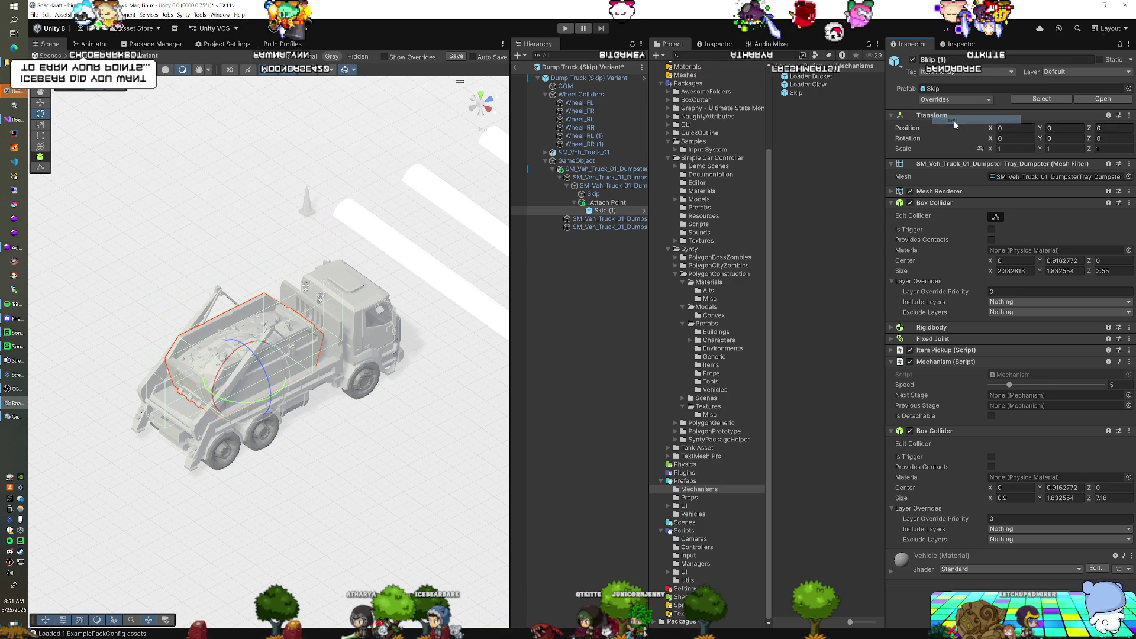
pyautogui.press('Delete')
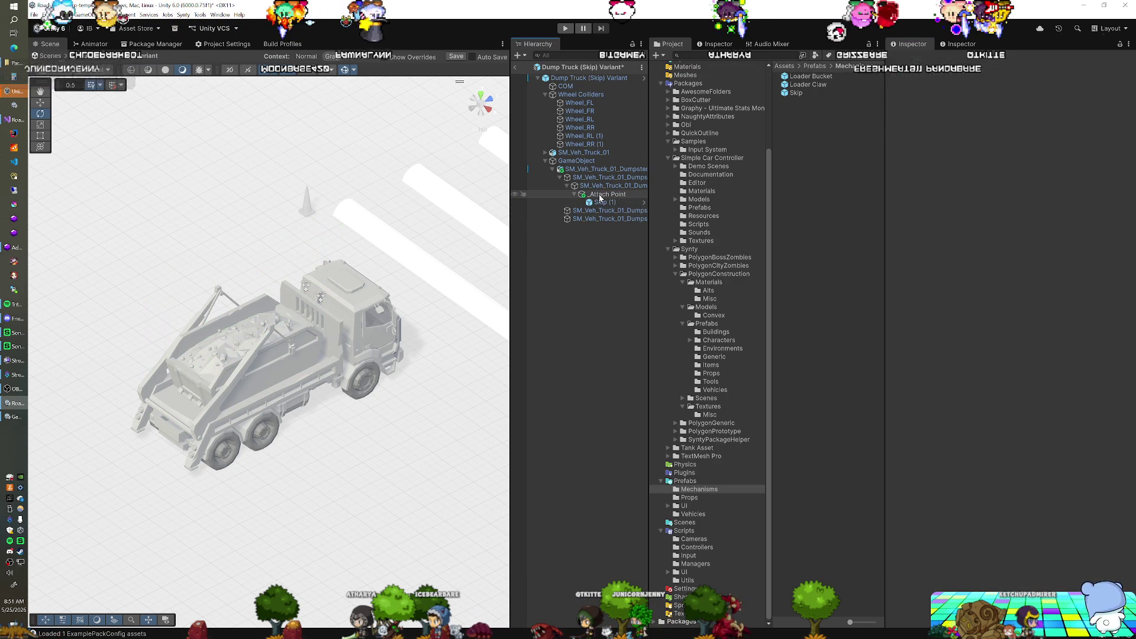
# Step: Enable Is Detachable on the Skip prefab and return to the scene
pyautogui.click(607, 187)
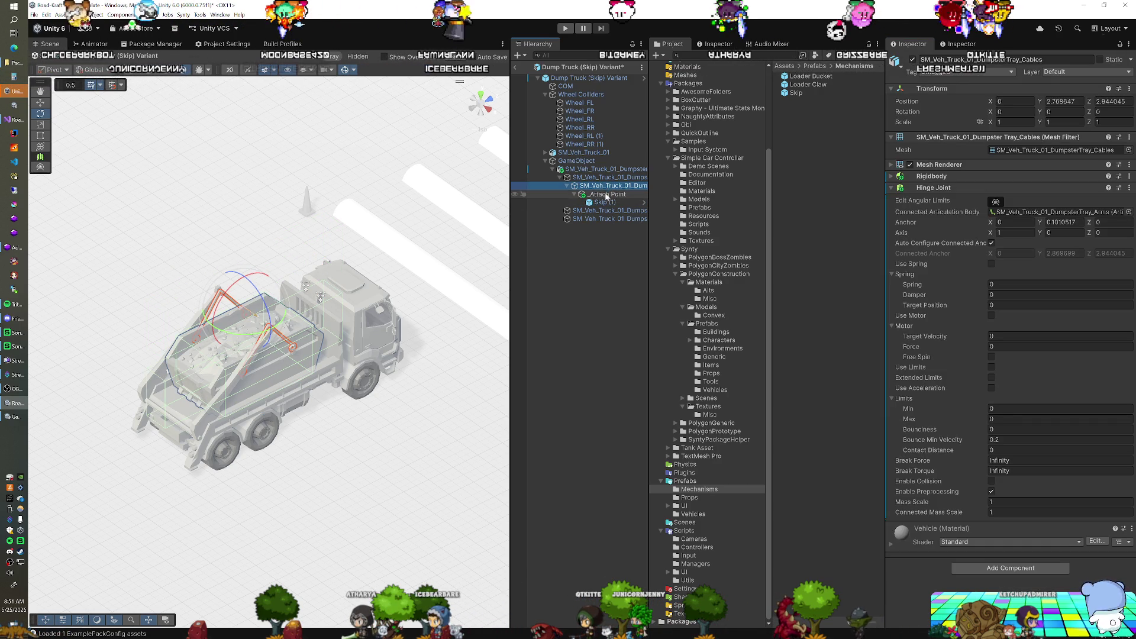
pyautogui.click(600, 203)
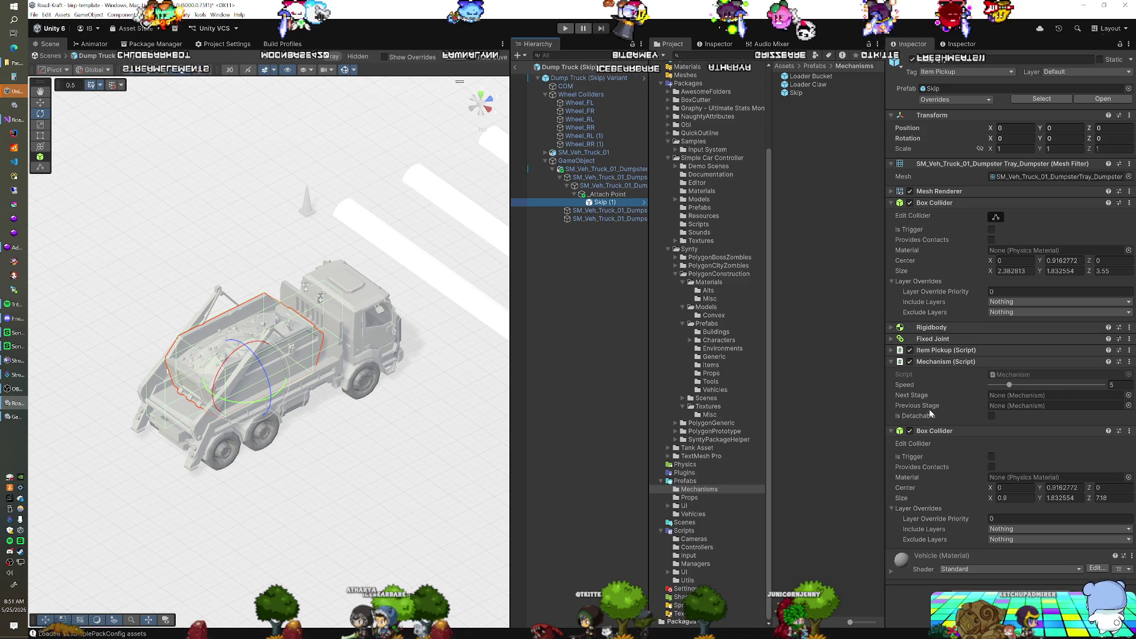
pyautogui.click(815, 93)
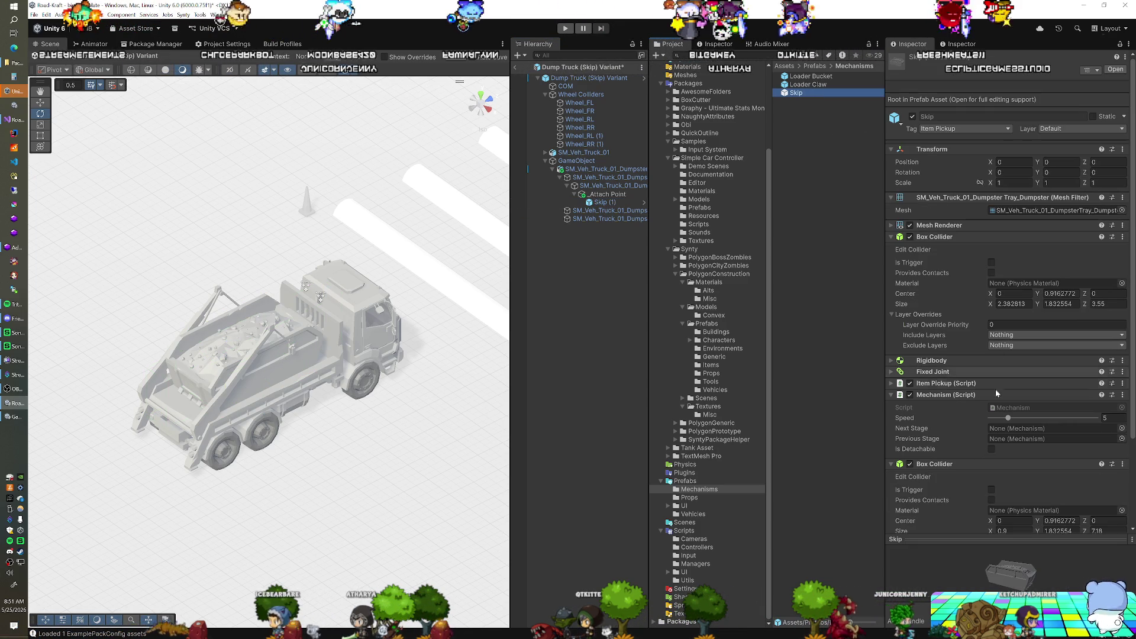
pyautogui.click(991, 448)
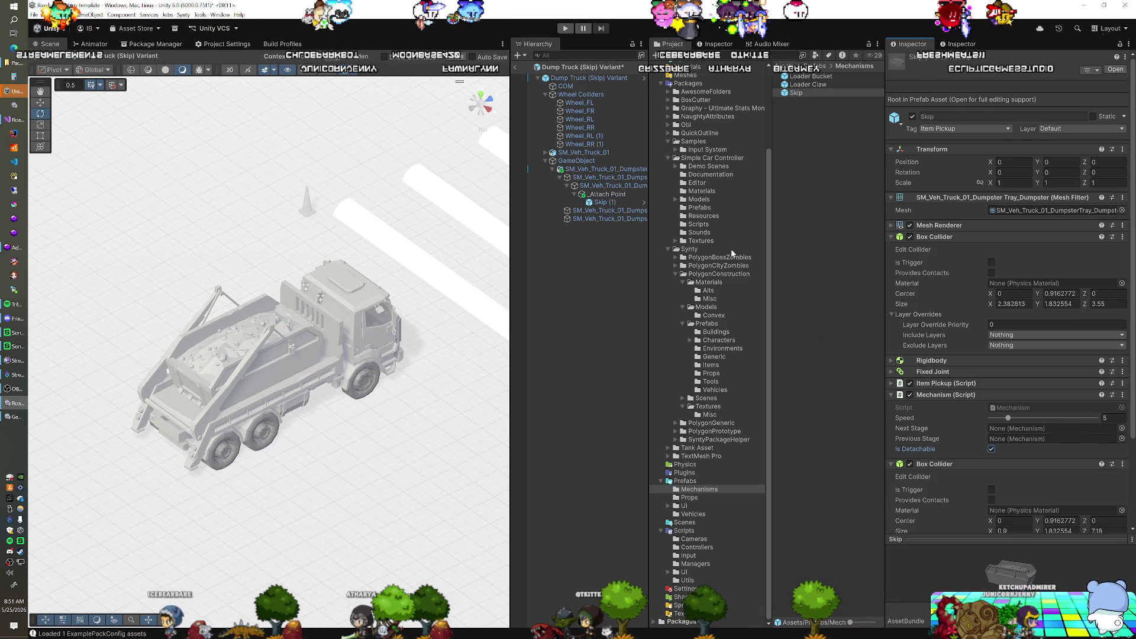
pyautogui.click(516, 68)
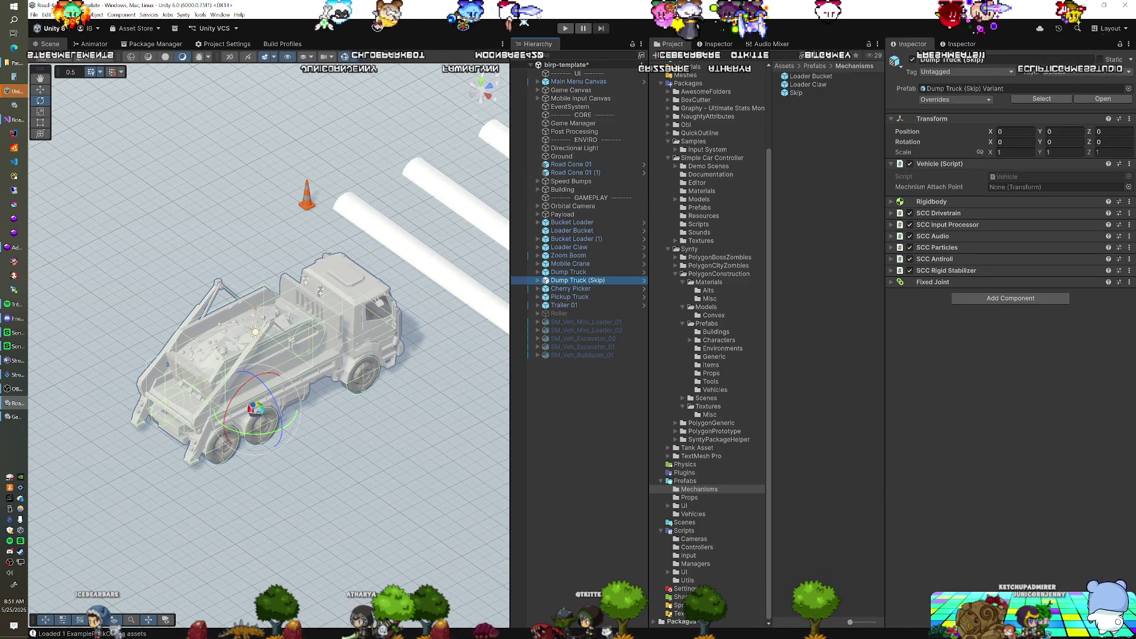
# Step: Play-test the scene with the truck's Skip, attempting a Ctrl+S save while playing
pyautogui.click(562, 28)
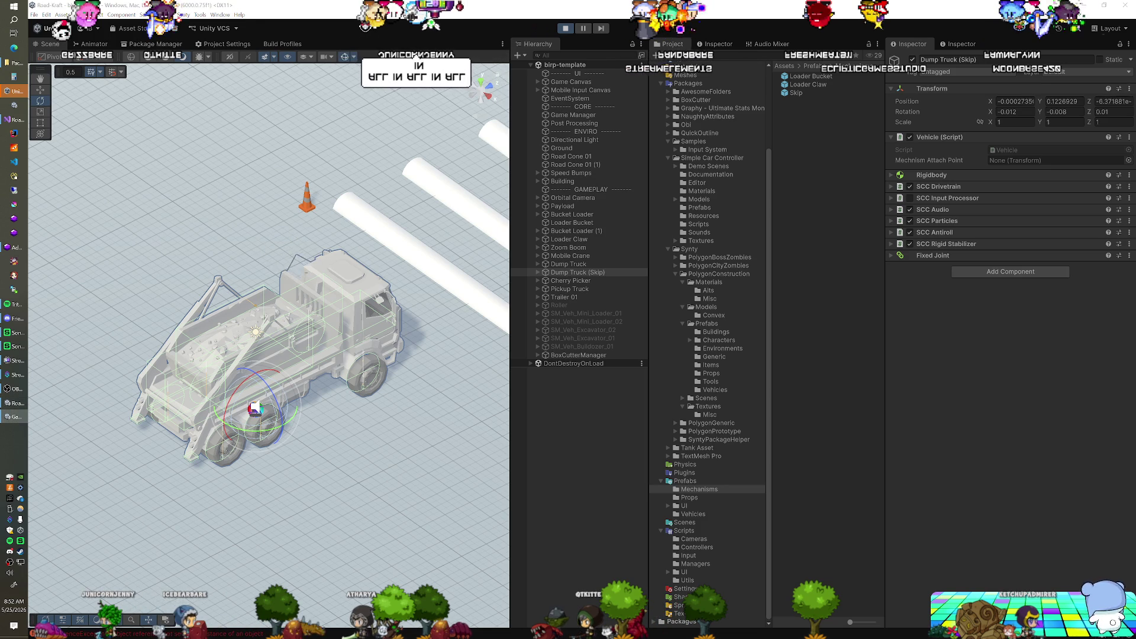
pyautogui.hotkey('ctrl', 's')
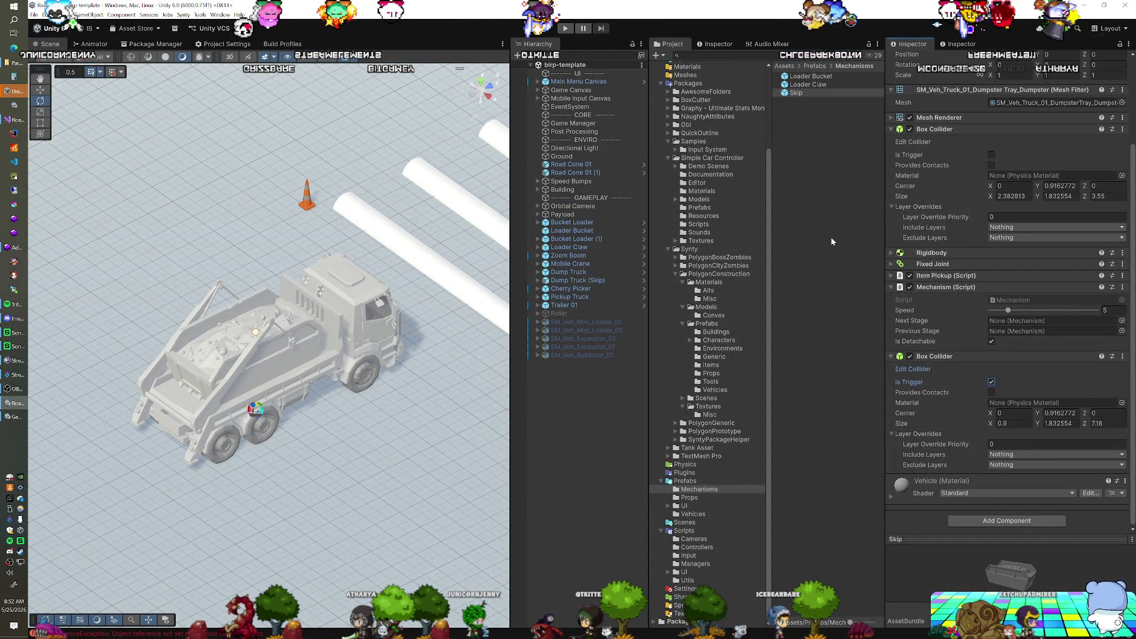
# Step: Check the Skip's Fixed Joint has no connected body, then view Vehicle.cs in Visual Studio
pyautogui.click(891, 265)
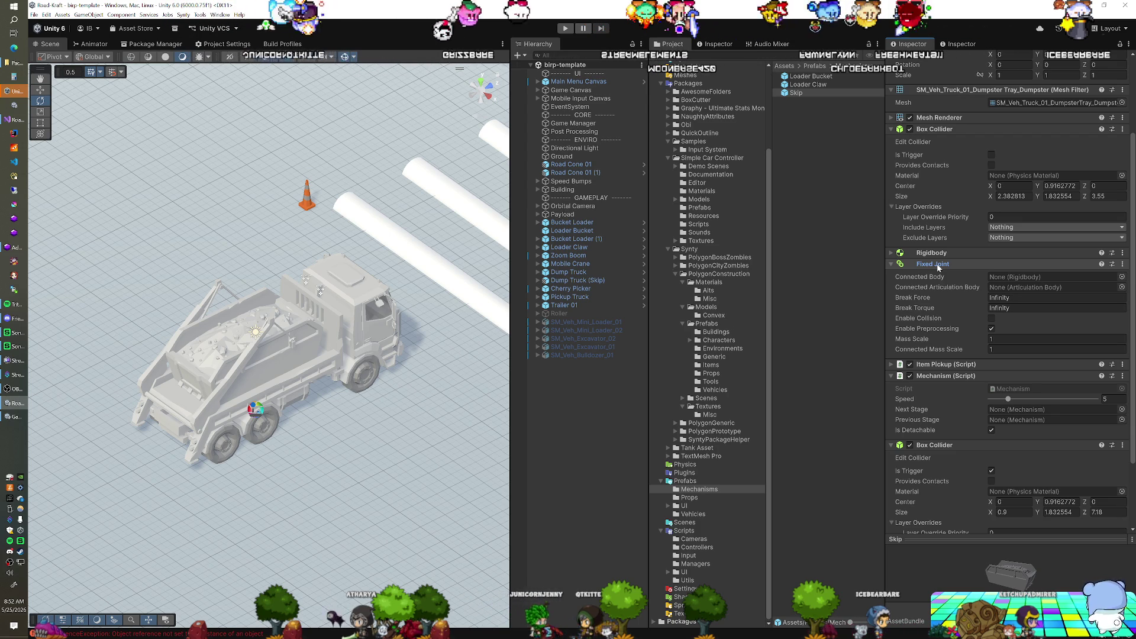
pyautogui.click(15, 119)
pyautogui.scroll(5, 409, 295)
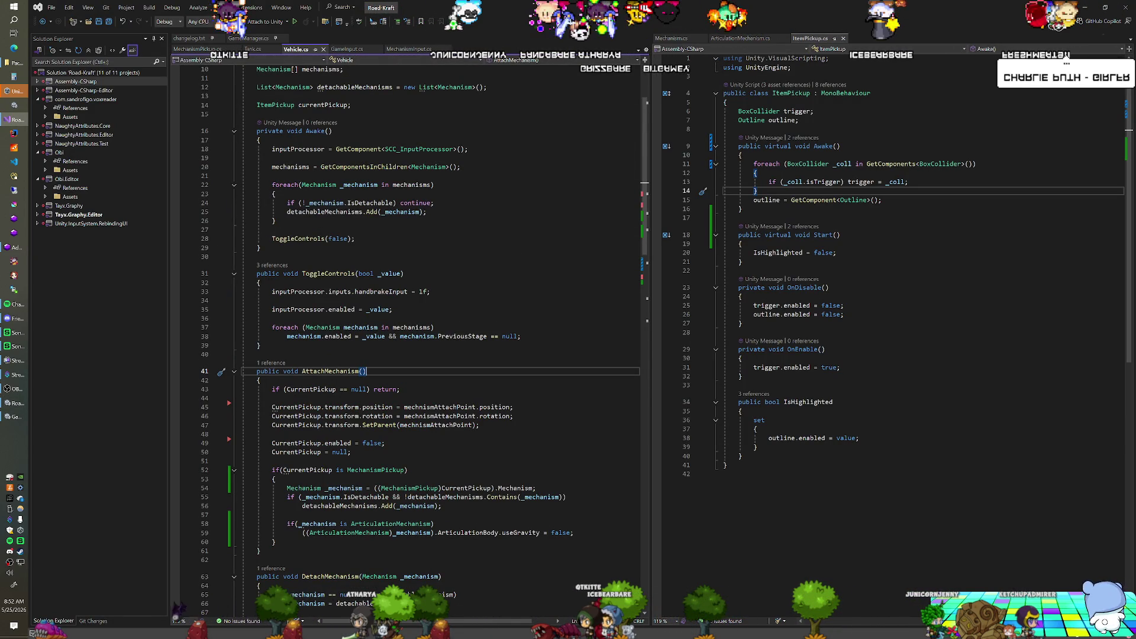
# Step: Show Mechanism.cs beside Vehicle.cs, discard a trial Joint field, and return to Unity
pyautogui.click(675, 39)
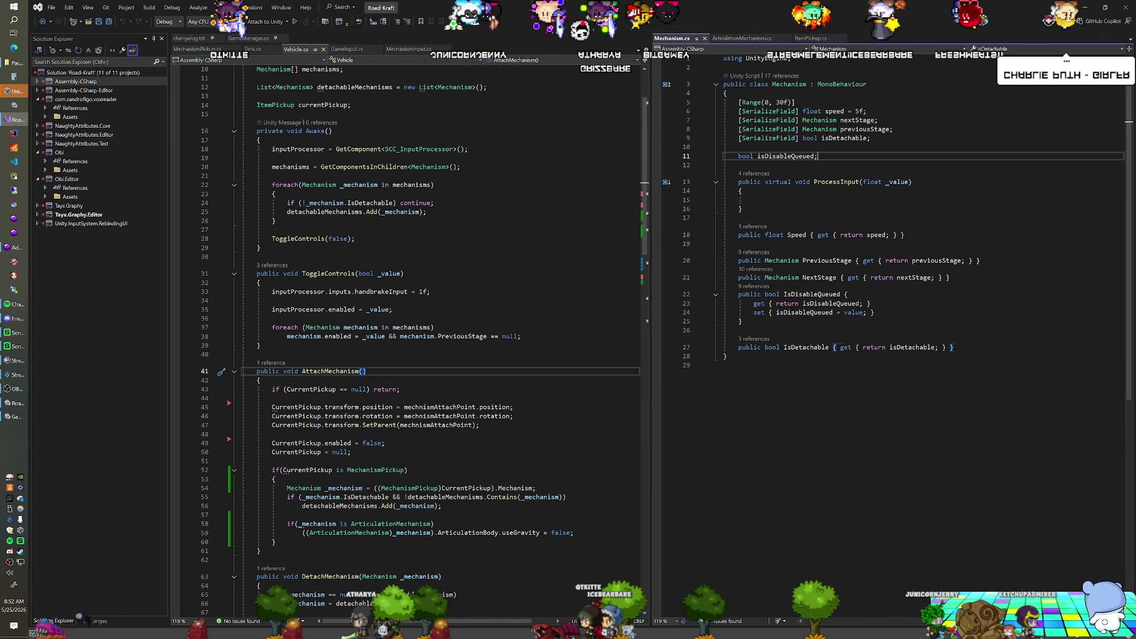
pyautogui.click(828, 156)
pyautogui.press('Return')
pyautogui.press('Return')
pyautogui.write('Joint')
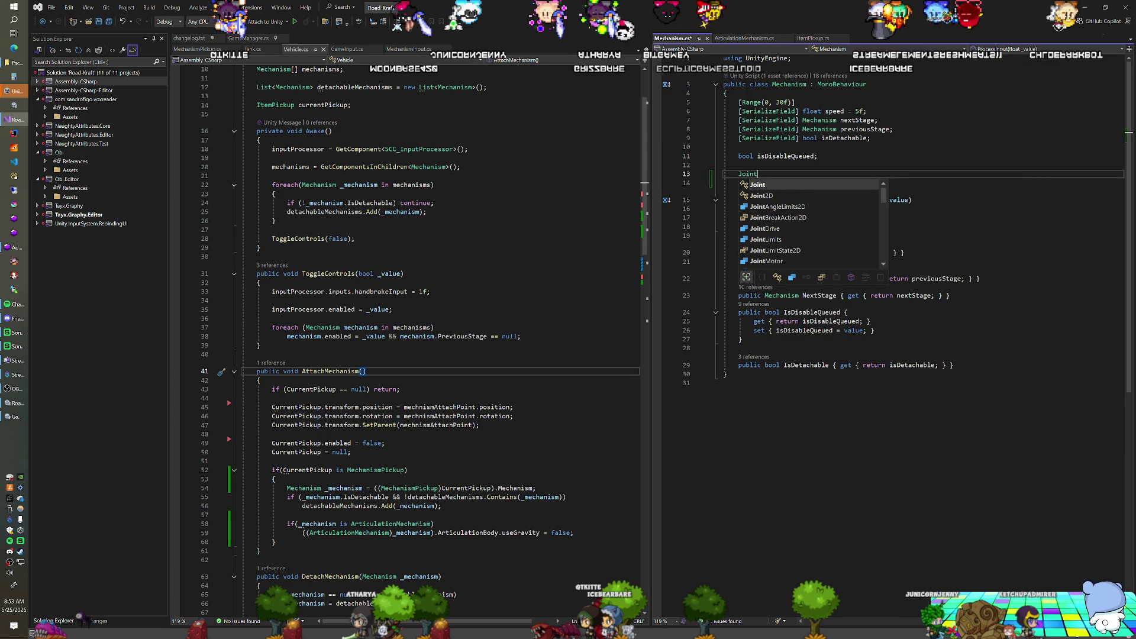
pyautogui.press('BackSpace')
pyautogui.press('BackSpace')
pyautogui.press('BackSpace')
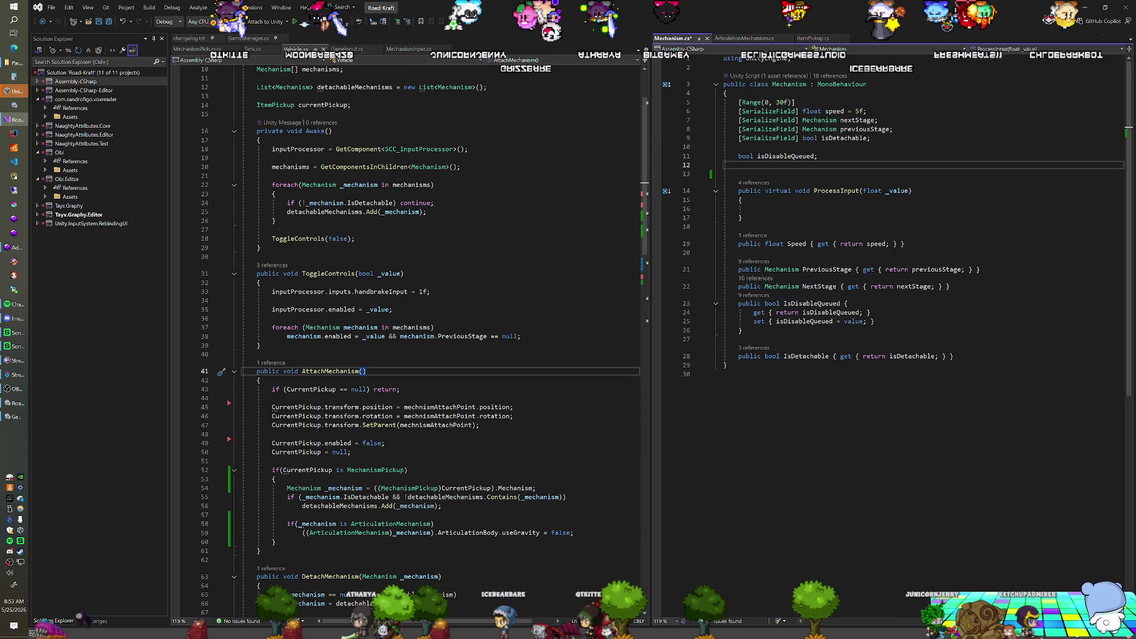
pyautogui.press('BackSpace')
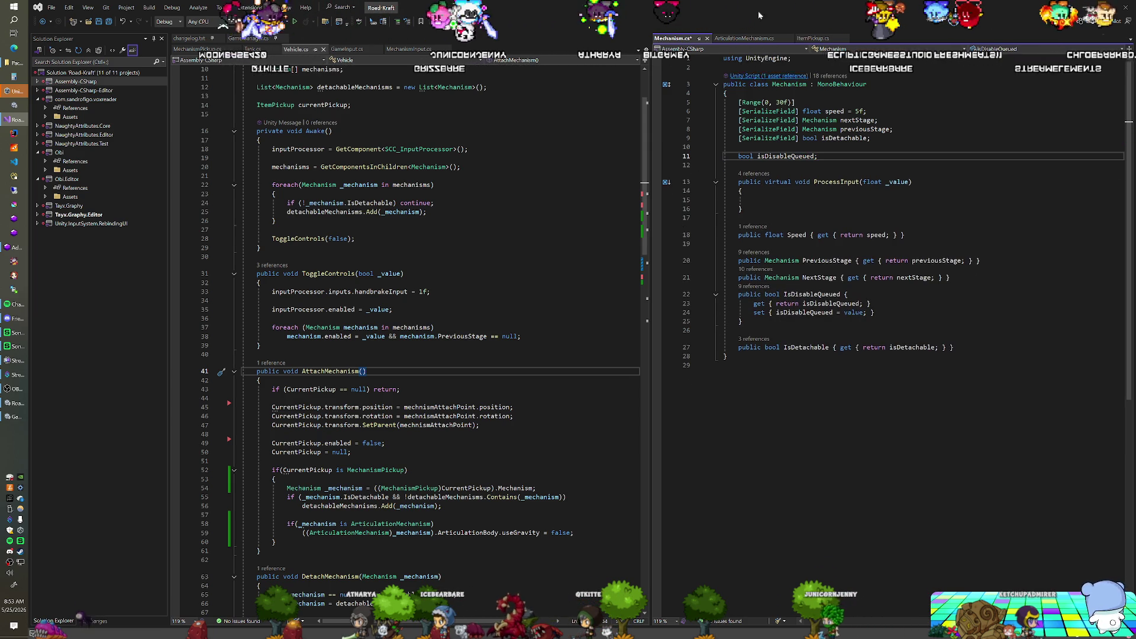
pyautogui.hotkey('alt', 'Tab')
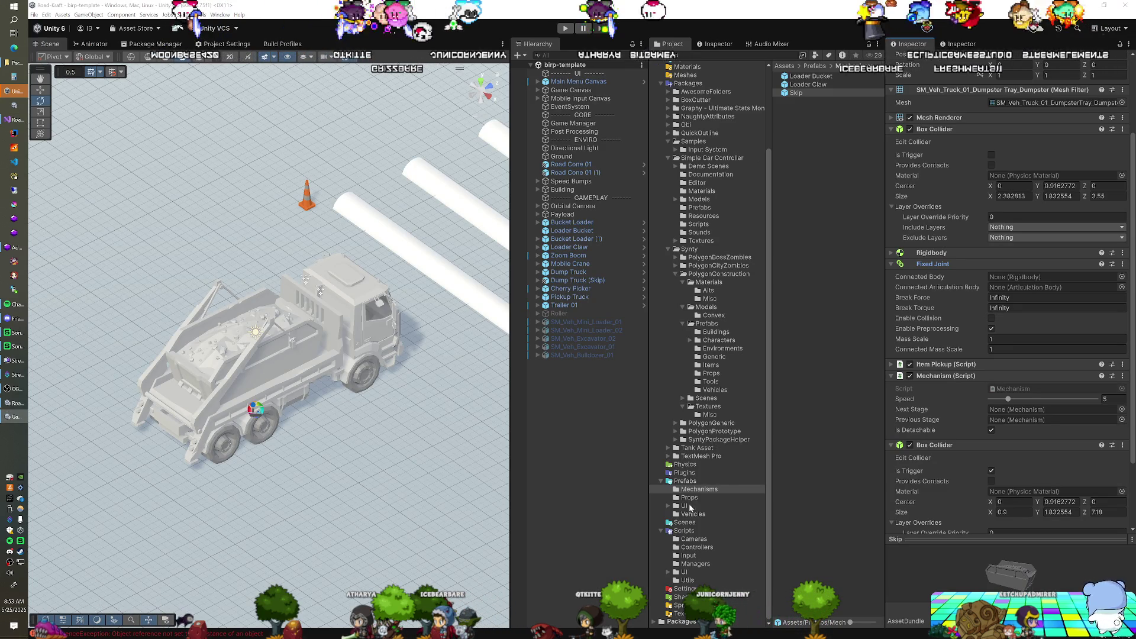
# Step: Create a MonoBehaviour script named JointMechanism in Scripts and open it in Visual Studio
pyautogui.click(684, 530)
pyautogui.rightClick(815, 271)
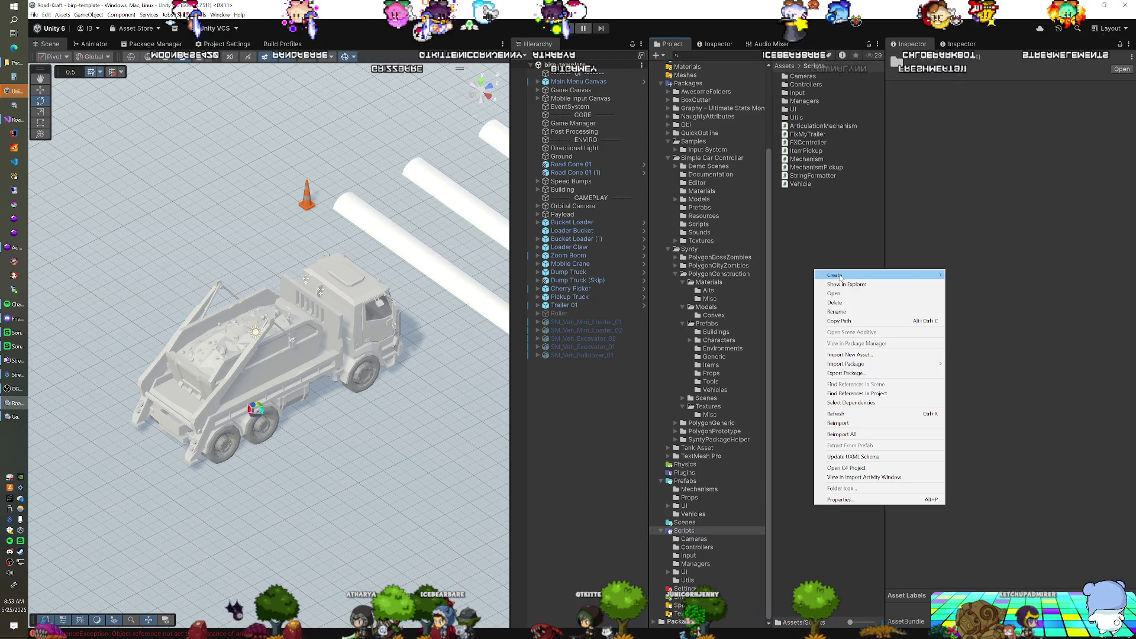
pyautogui.moveTo(840, 275)
pyautogui.click(969, 293)
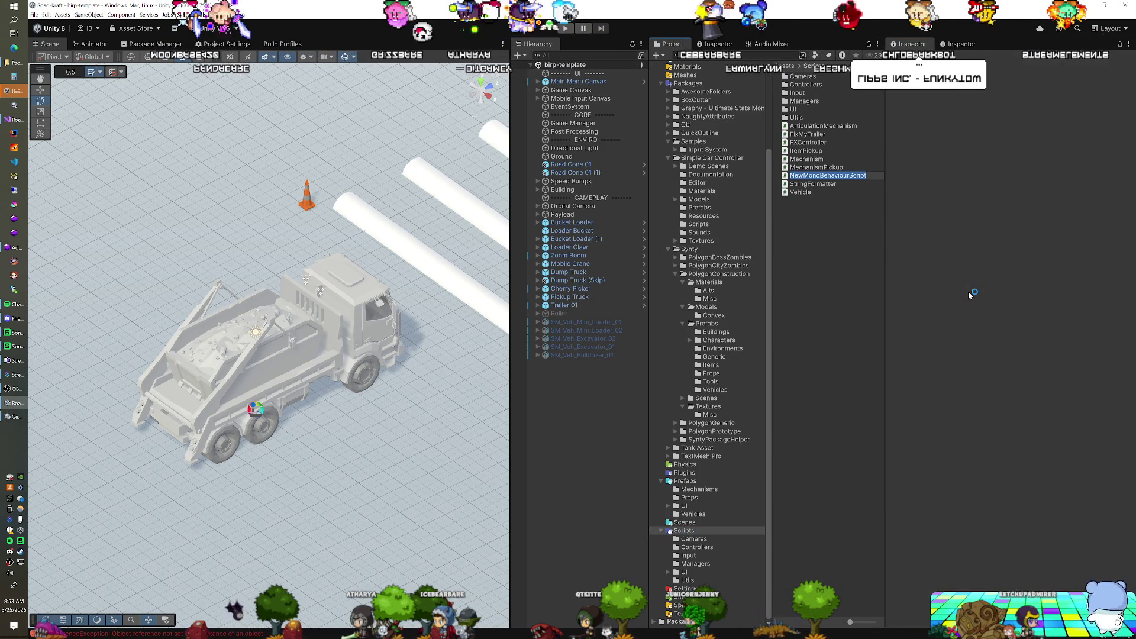
pyautogui.write('Join')
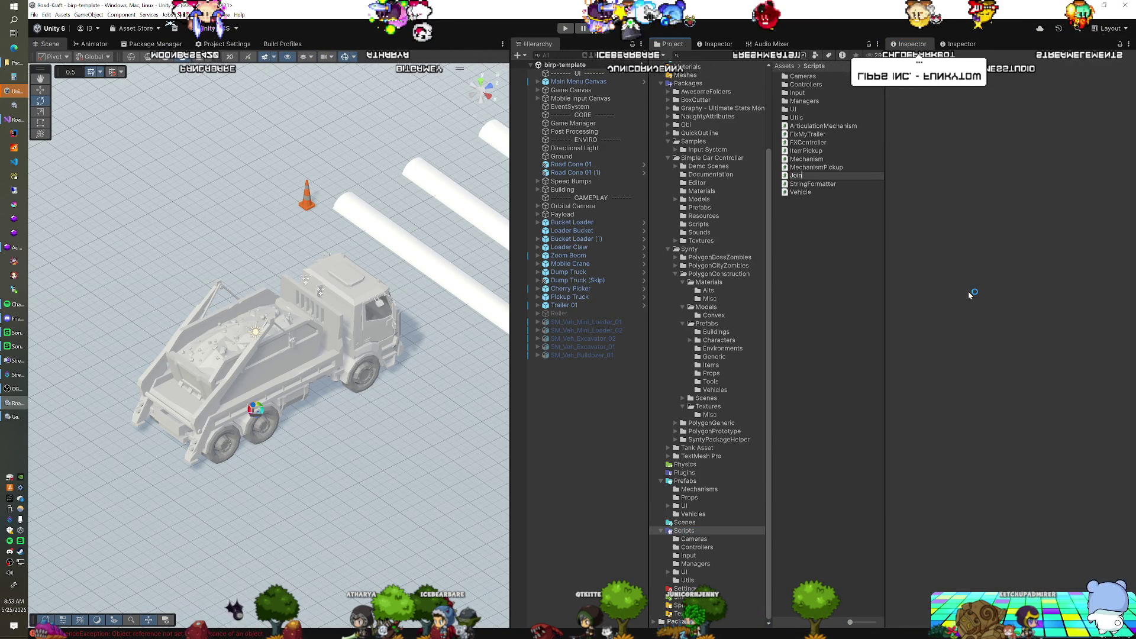
pyautogui.write('tMechanism')
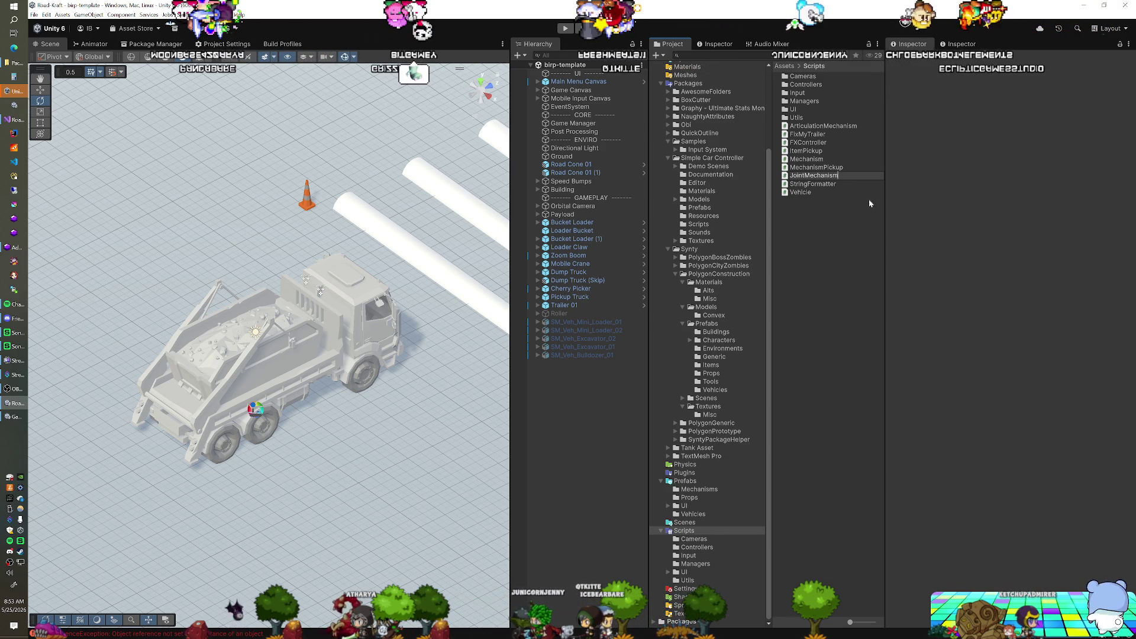
pyautogui.press('Return')
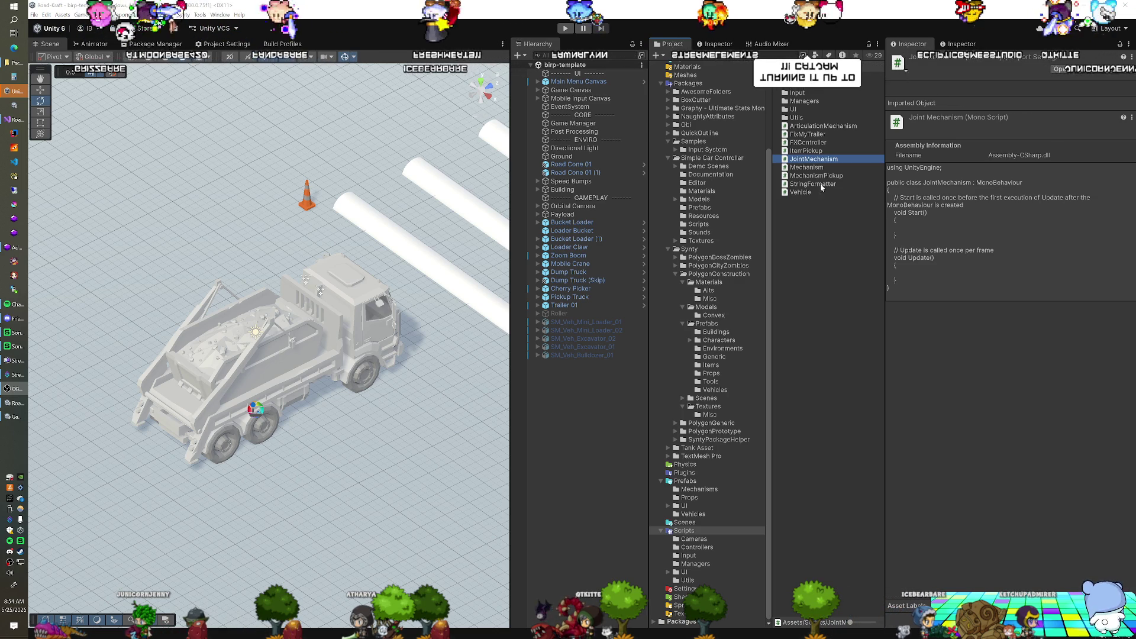
pyautogui.doubleClick(820, 157)
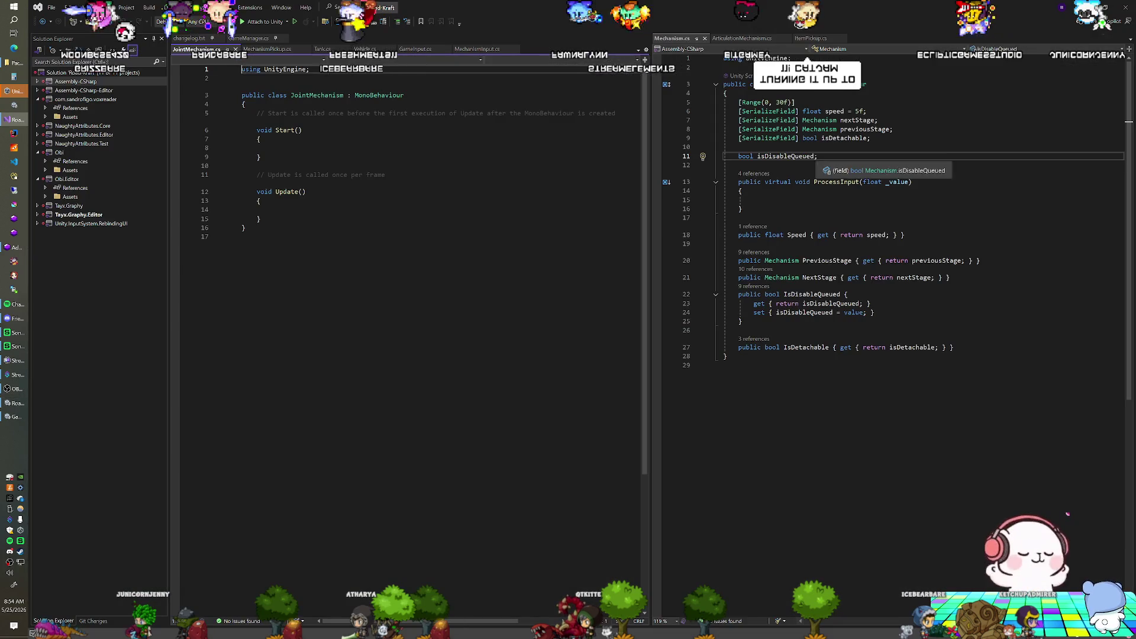
# Step: Change JointMechanism's base class from MonoBehaviour to Mechanism, keeping ArticulationMechanism.cs open for reference
pyautogui.doubleClick(378, 95)
pyautogui.write('Mec')
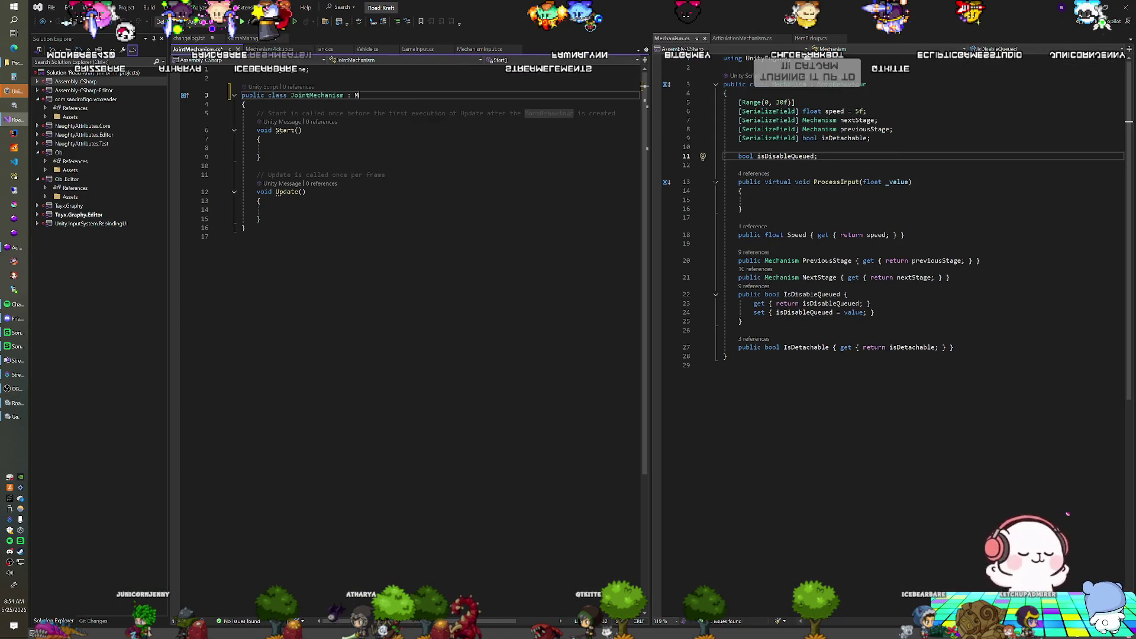
pyautogui.press('Tab')
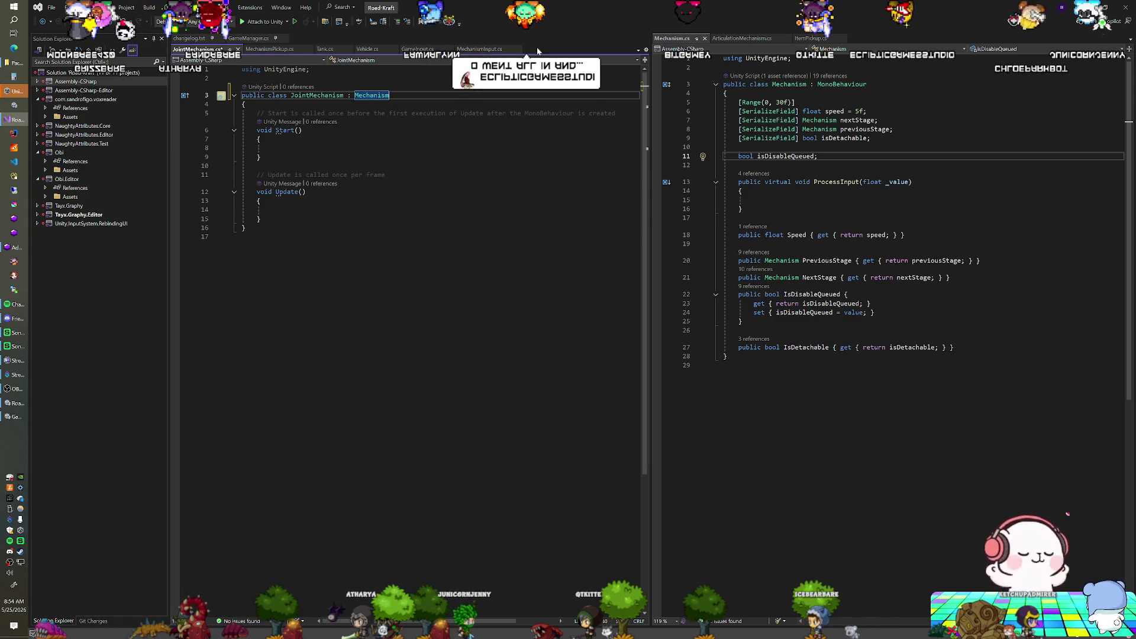
pyautogui.click(742, 38)
pyautogui.scroll(3, 887, 296)
# Step: Delete the template Start and Update methods and declare a 'Joint joint;' field
pyautogui.scroll(18, 1068, 513)
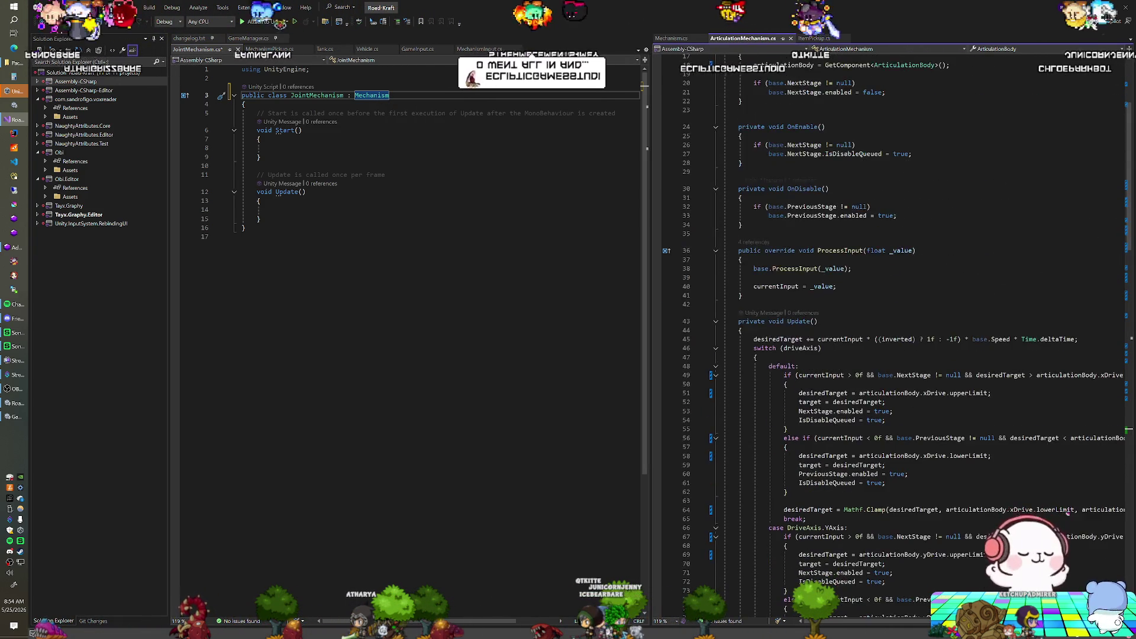
pyautogui.scroll(5, 1069, 512)
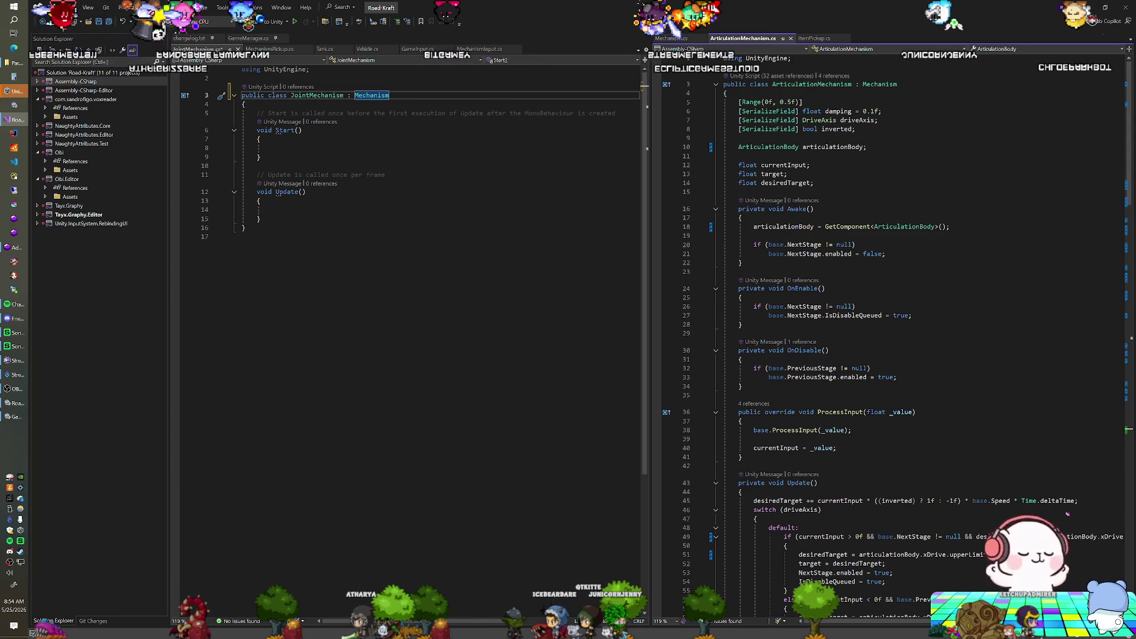
pyautogui.press('Down')
pyautogui.press('Down')
pyautogui.hotkey('shift', 'Down')
pyautogui.hotkey('shift', 'Down')
pyautogui.hotkey('shift', 'Down')
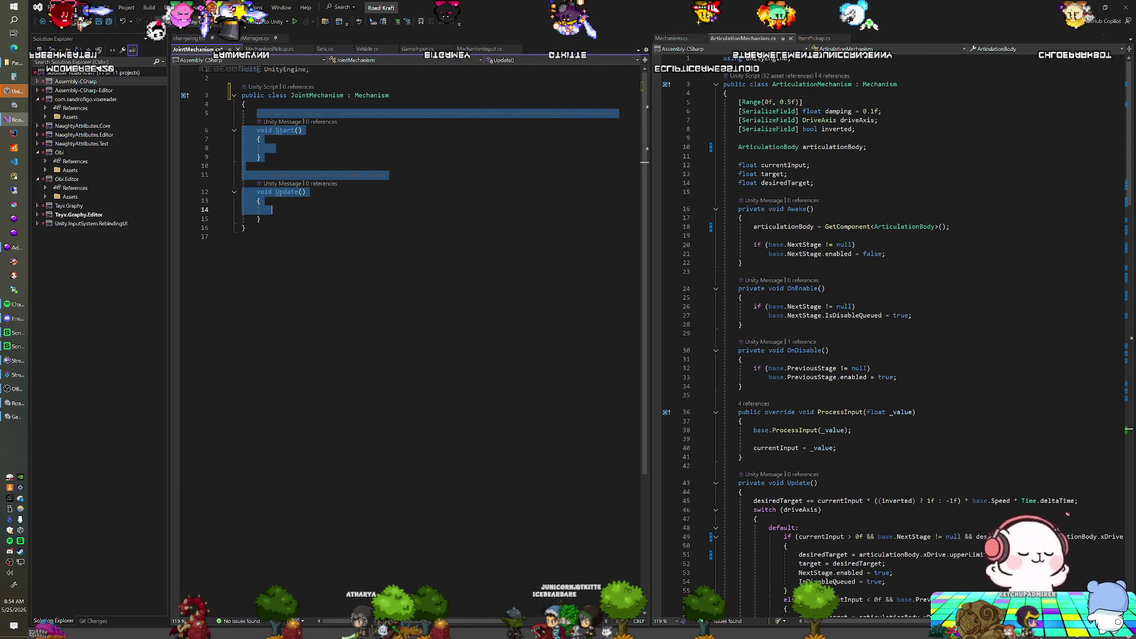
pyautogui.press('Delete')
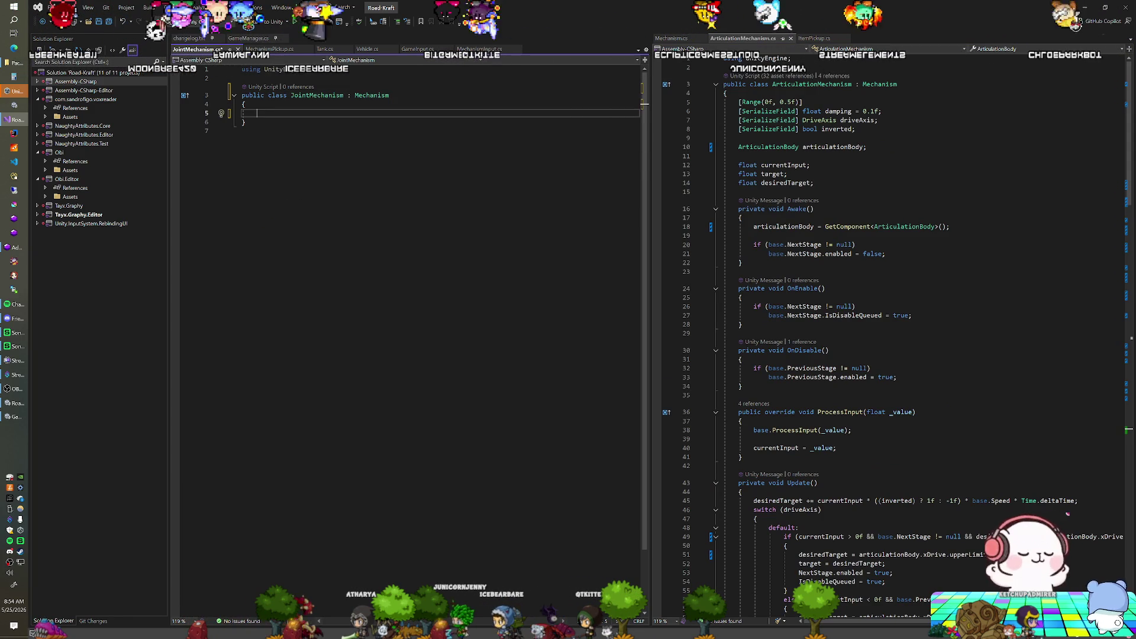
pyautogui.write('Joint joint;')
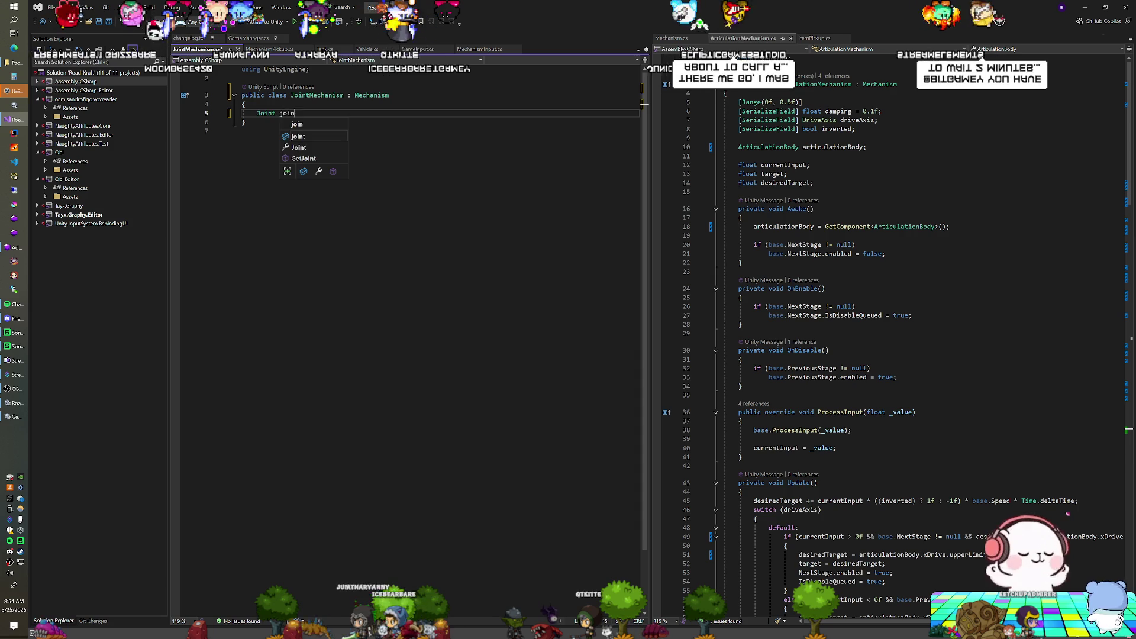
pyautogui.press('Return')
pyautogui.press('Return')
# Step: Add a private Awake method that sets joint = GetComponent<Joint>()
pyautogui.write('pub')
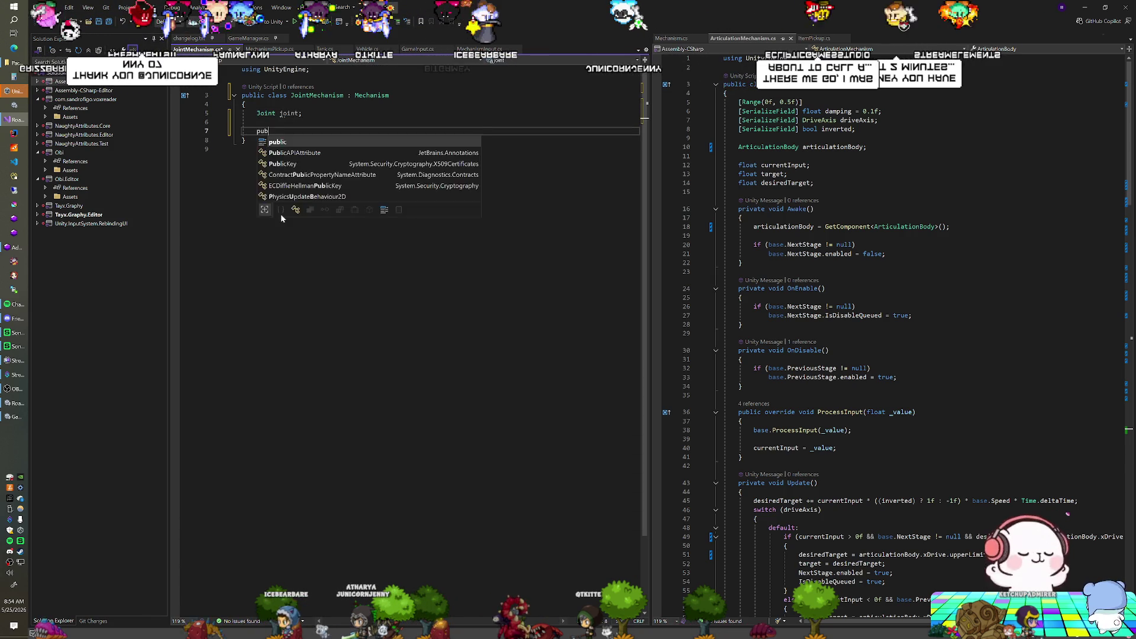
pyautogui.write('lic override void')
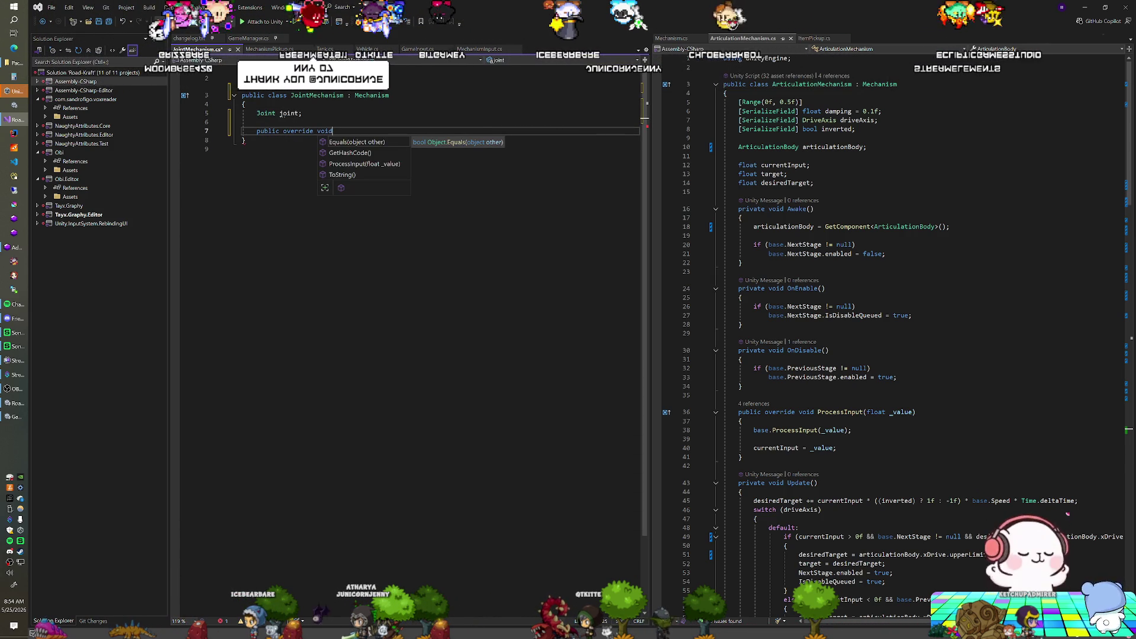
pyautogui.click(670, 38)
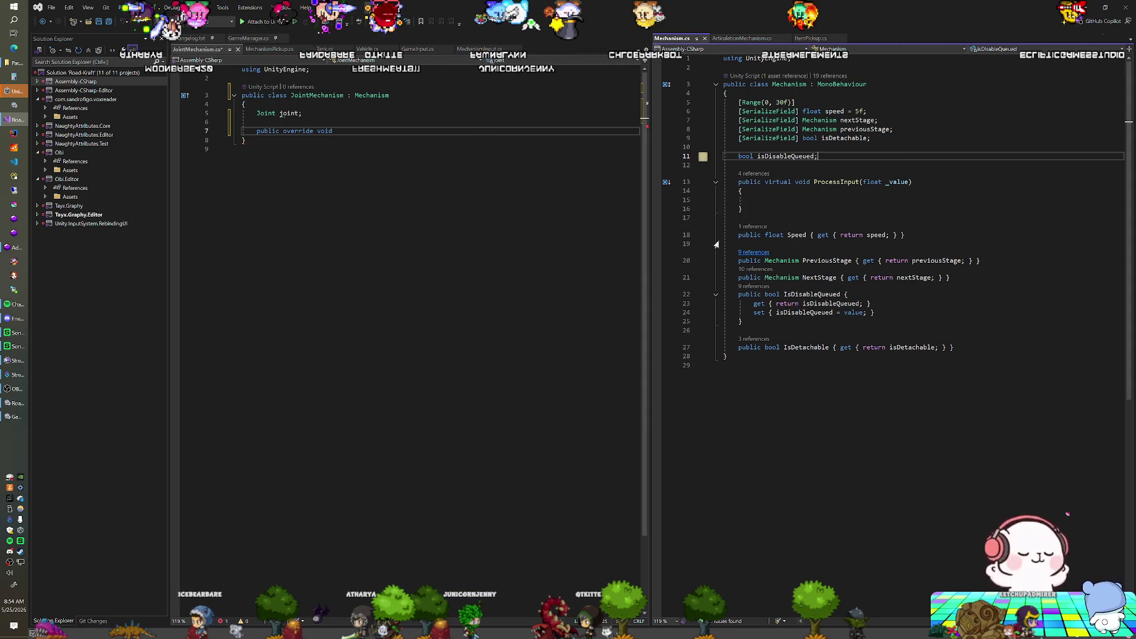
pyautogui.hotkey('shift', 'Home')
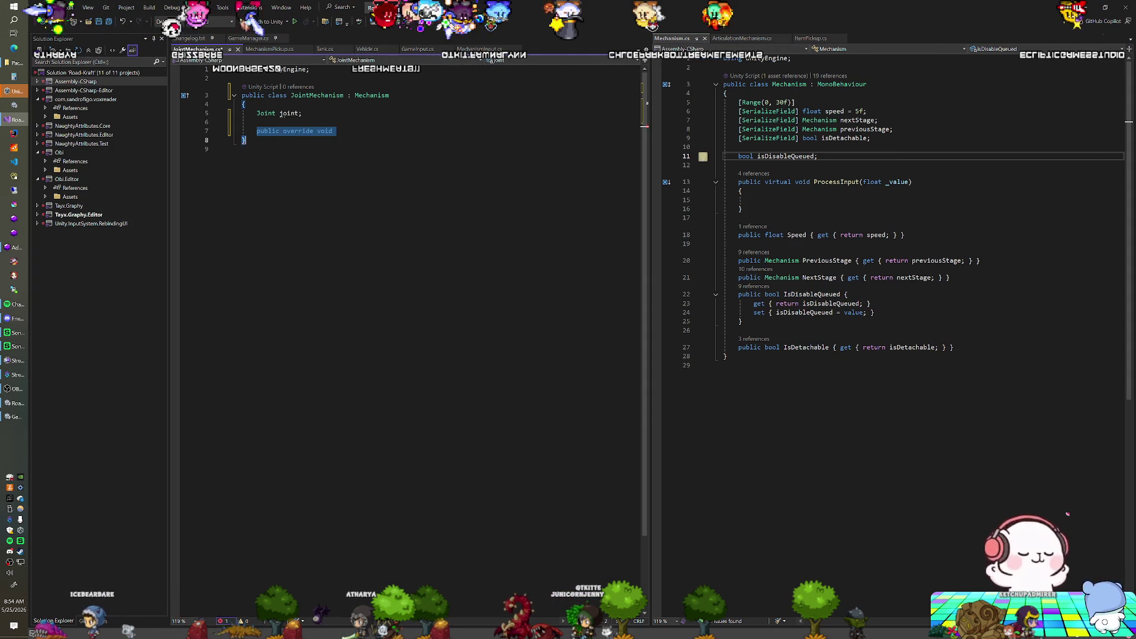
pyautogui.write('void Aw')
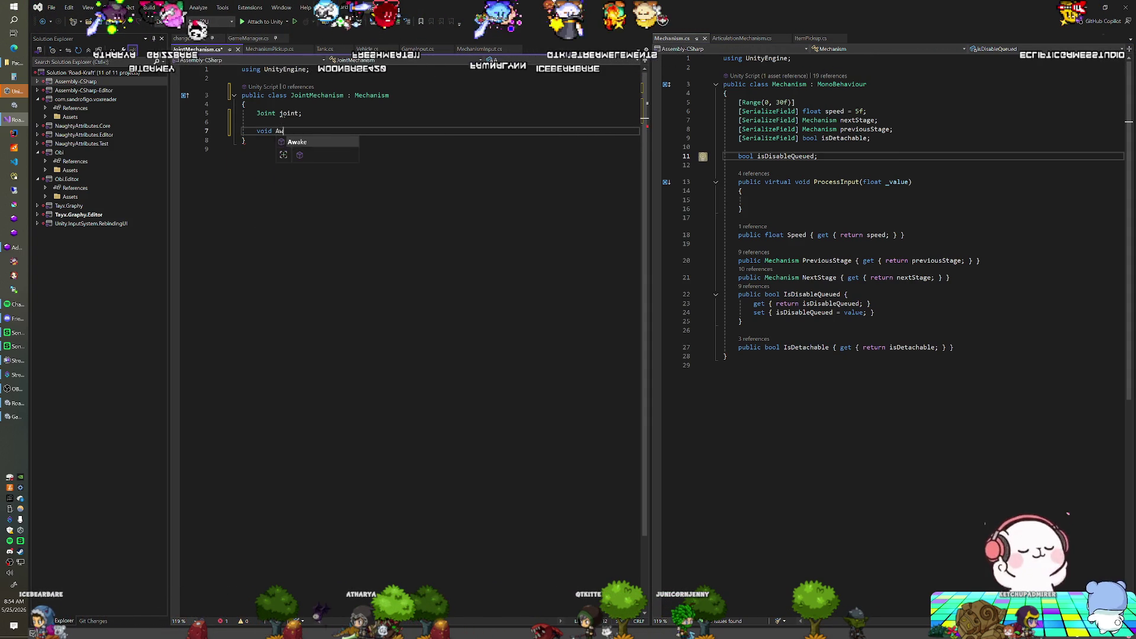
pyautogui.press('Tab')
pyautogui.write('joint')
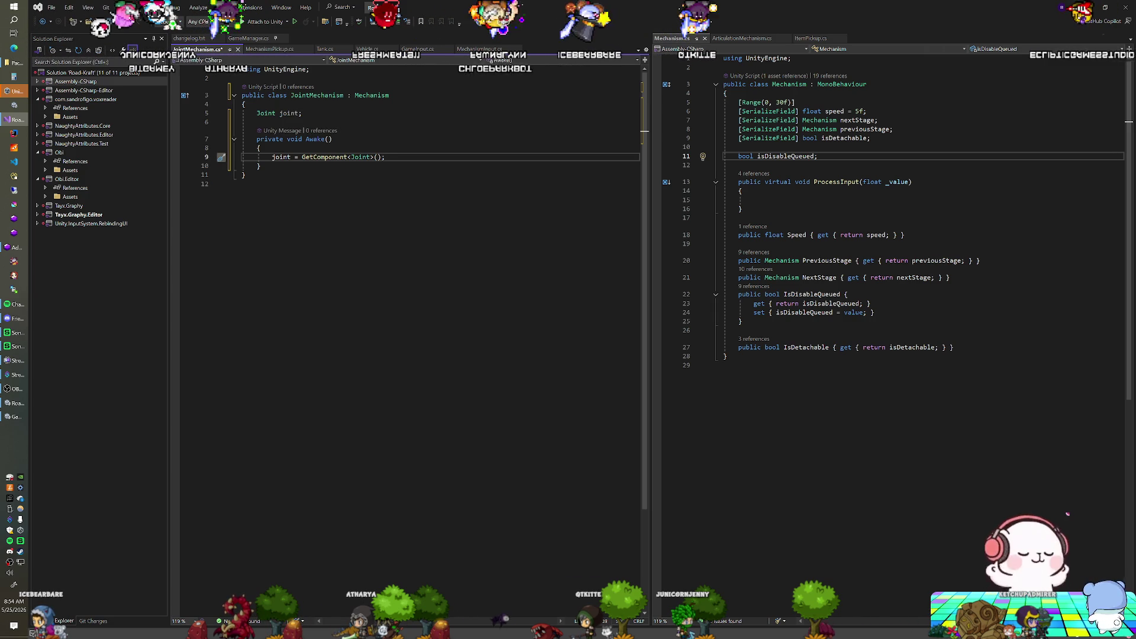
pyautogui.click(259, 166)
# Step: Save JointMechanism.cs and move the caret back up to the Awake method
pyautogui.hotkey('ctrl', 's')
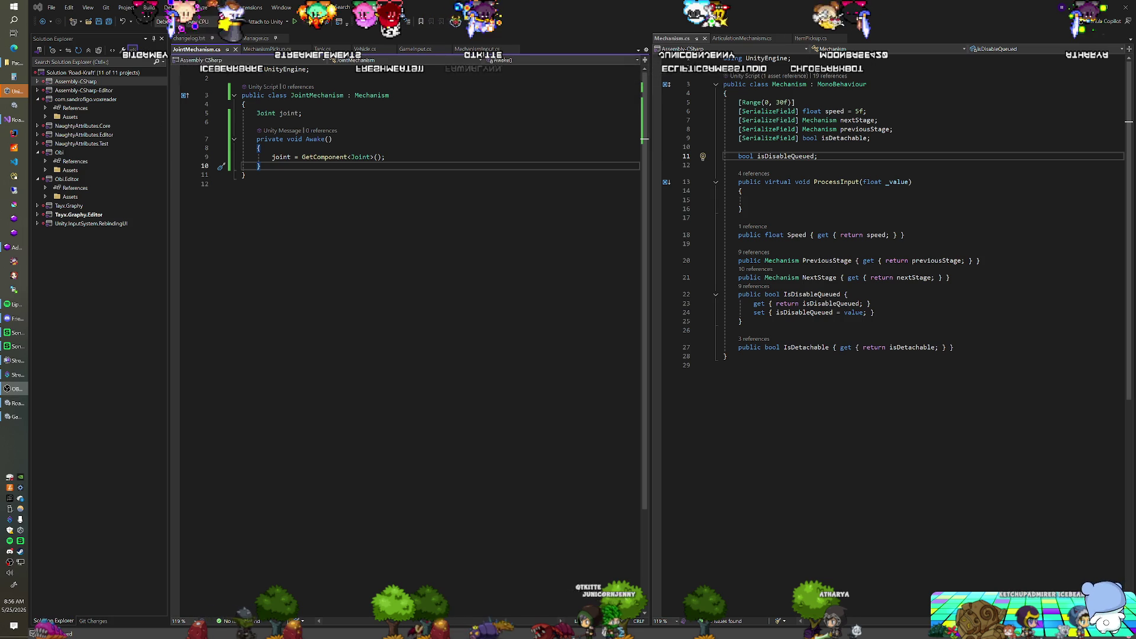
pyautogui.press('Up')
pyautogui.press('Up')
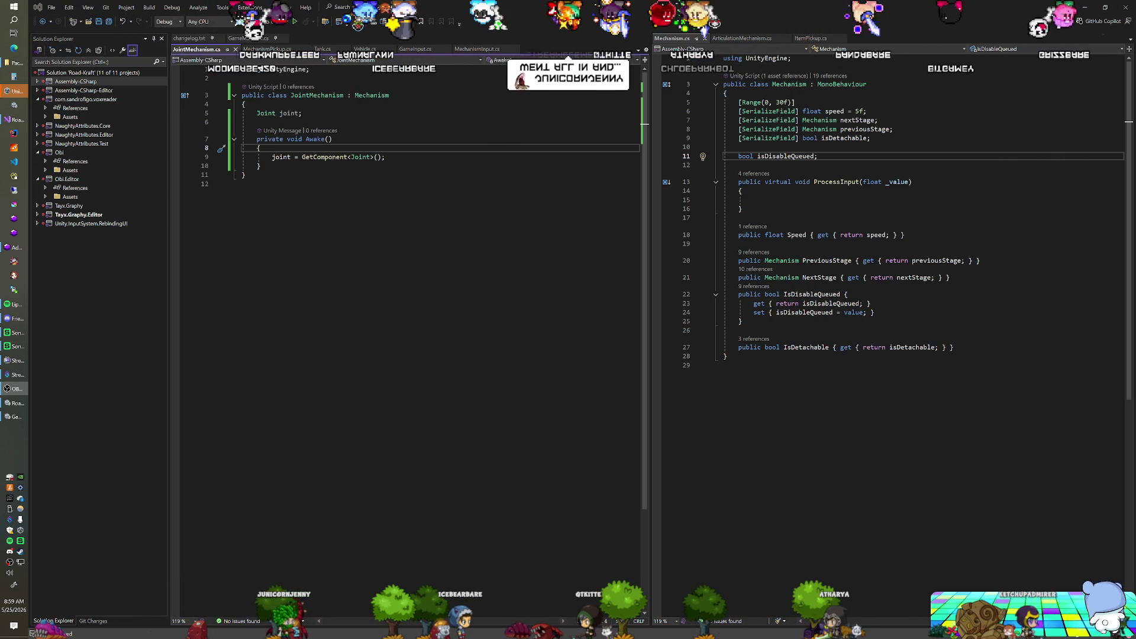
# Step: Below Awake, add 'public Joint Joint { get { return joint; } }' as a read-only property
pyautogui.click(385, 157)
pyautogui.click(259, 166)
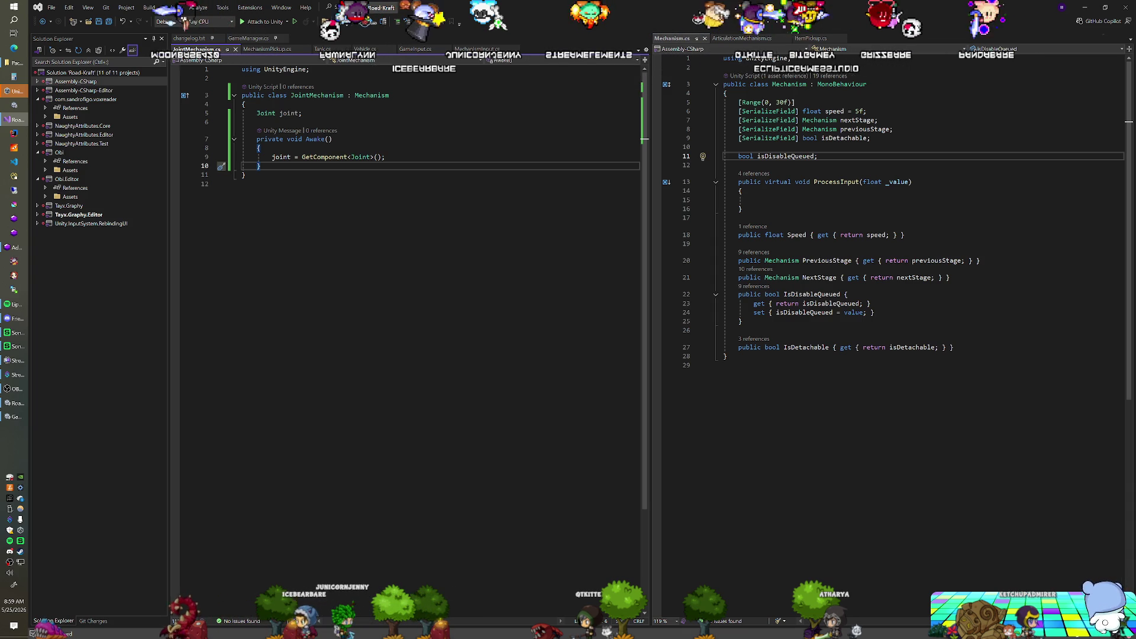
pyautogui.press('Return')
pyautogui.press('Return')
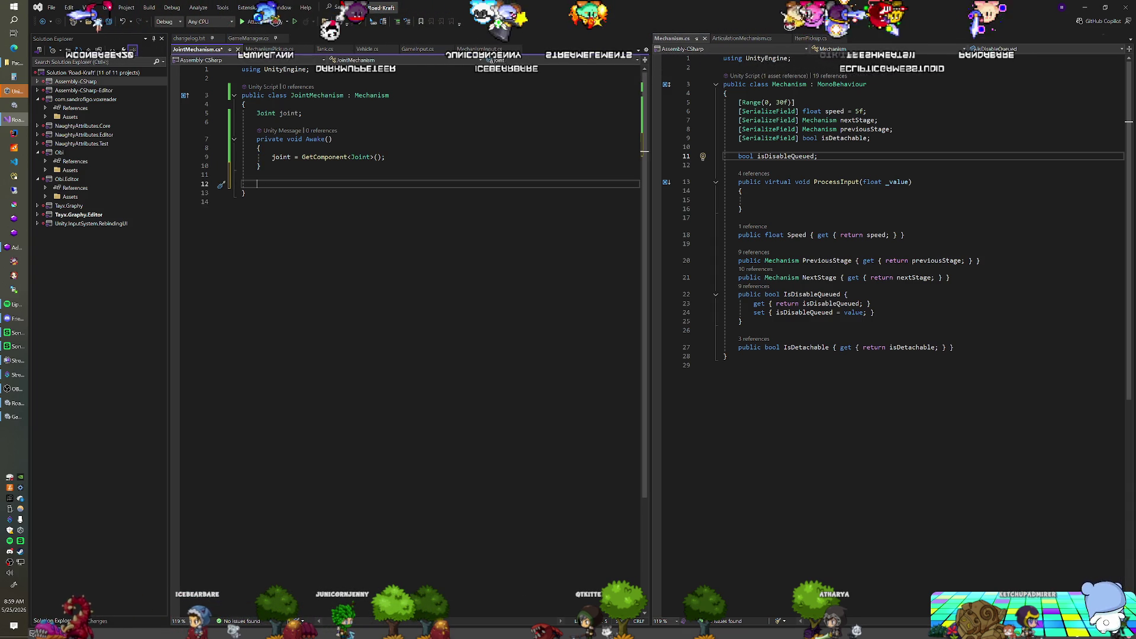
pyautogui.write('public Joint Joint ')
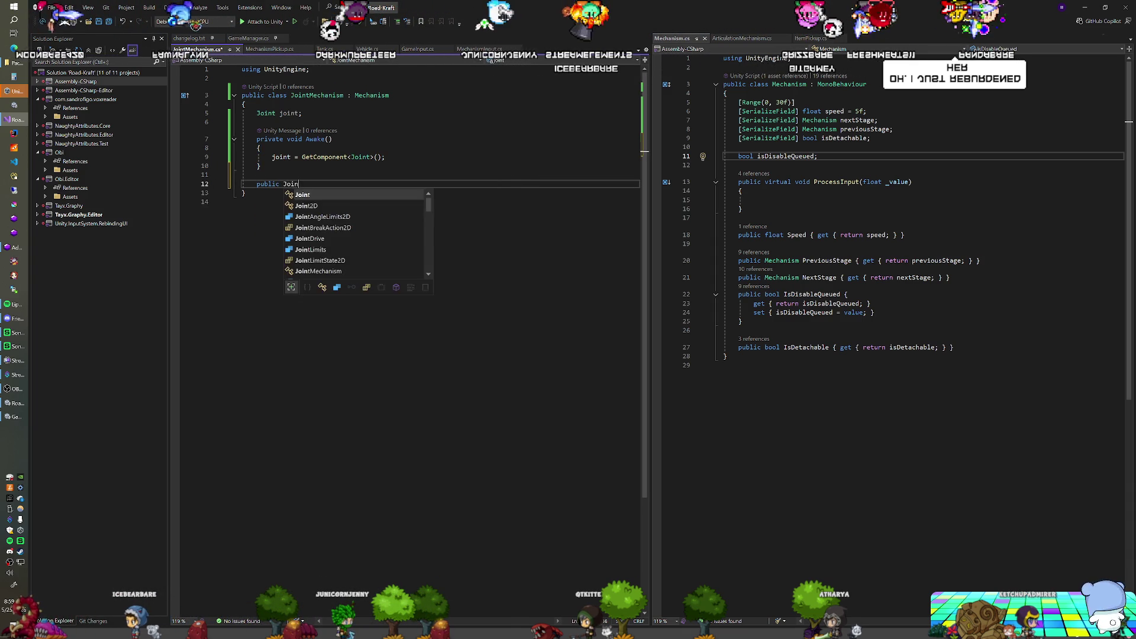
pyautogui.write('{')
pyautogui.press('Tab')
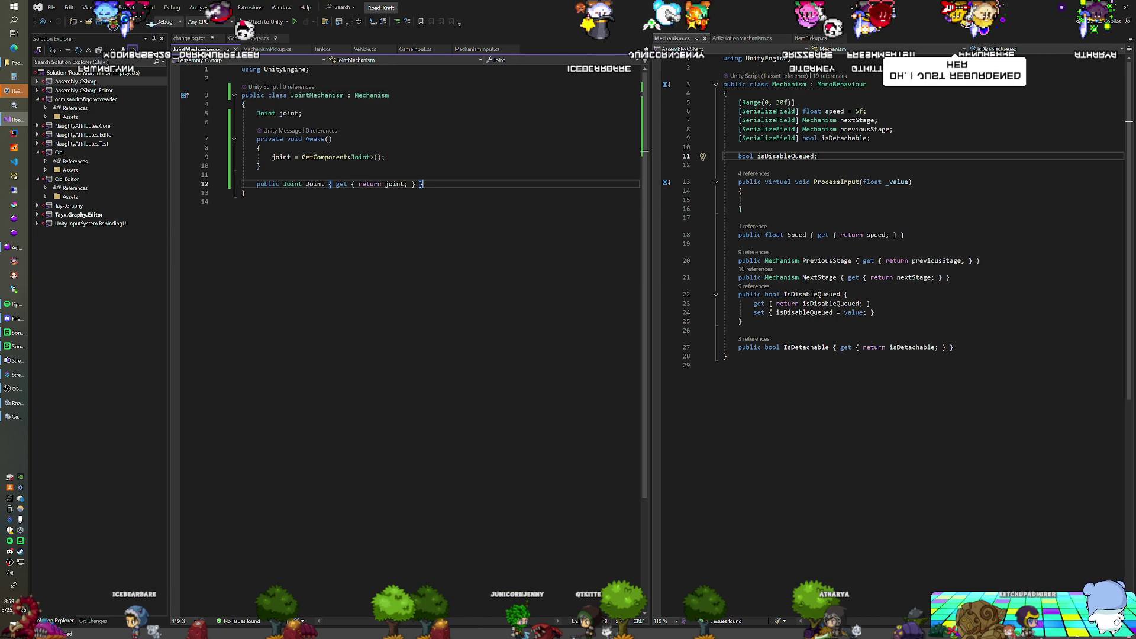
pyautogui.click(333, 139)
pyautogui.click(273, 50)
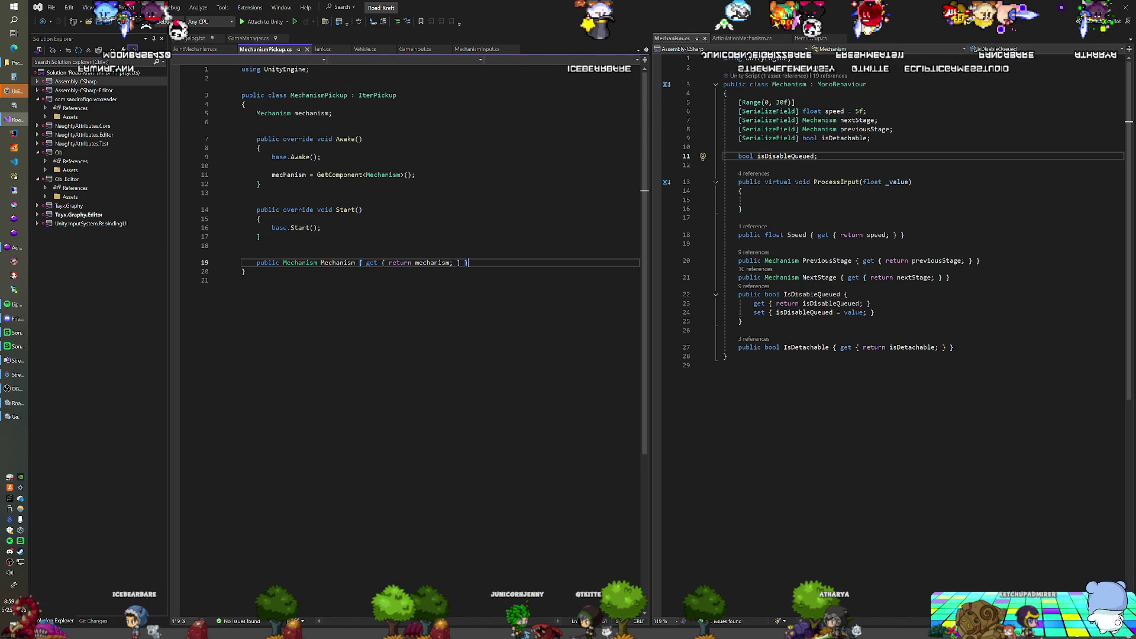
# Step: Check how AttachMechanism in Vehicle.cs disables gravity on pickup, then return to Unity to recompile
pyautogui.click(362, 50)
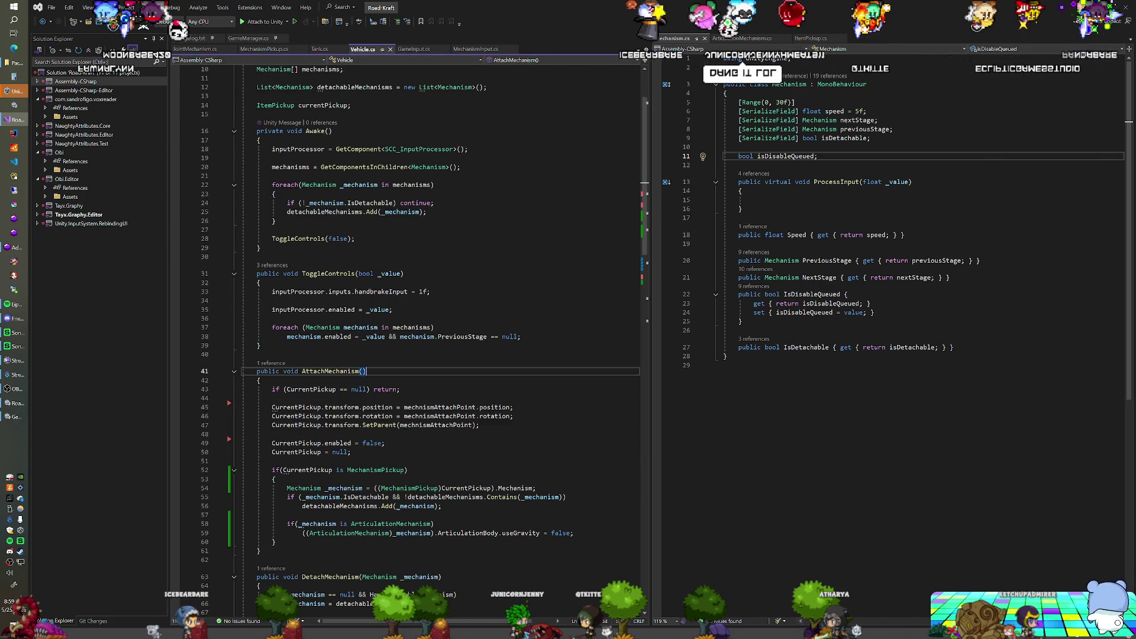
pyautogui.moveTo(390, 282)
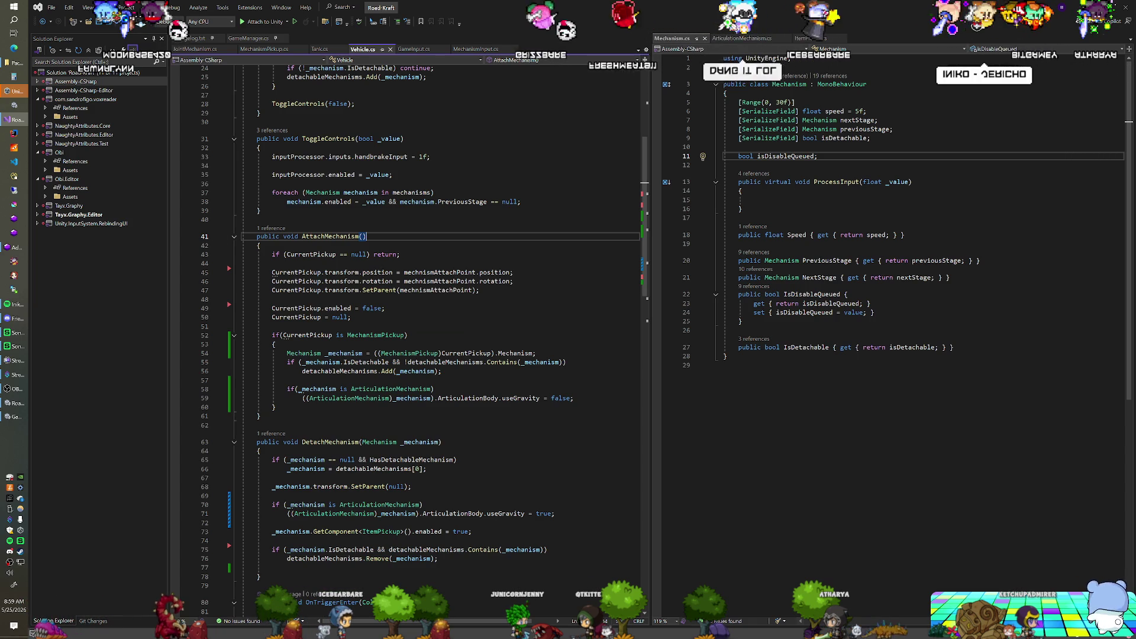
pyautogui.click(574, 398)
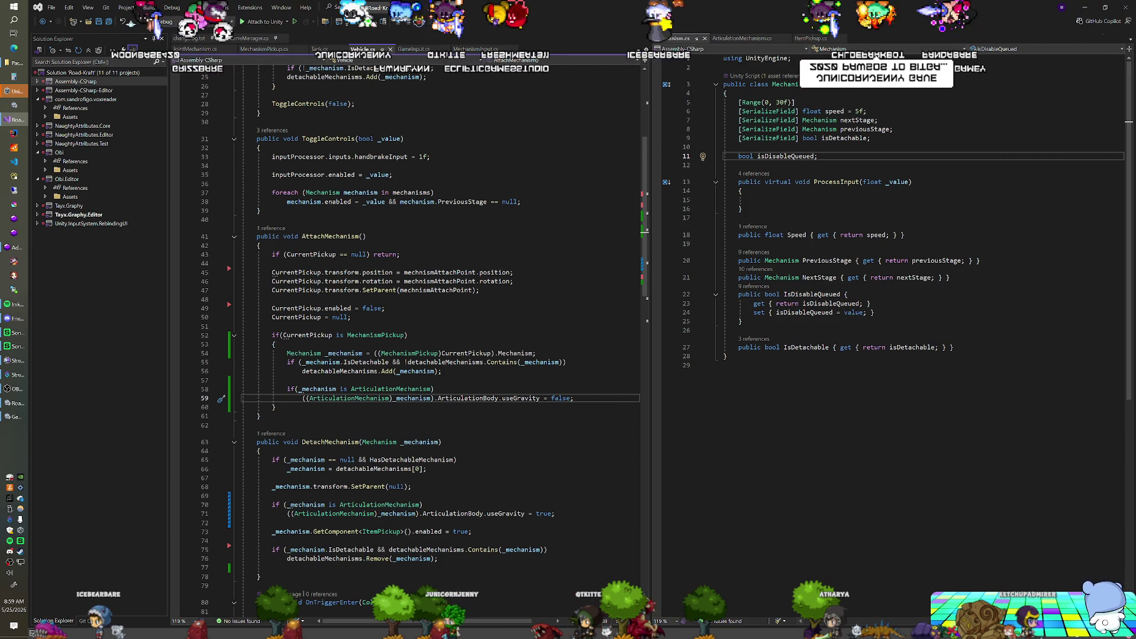
pyautogui.hotkey('alt', 'Tab')
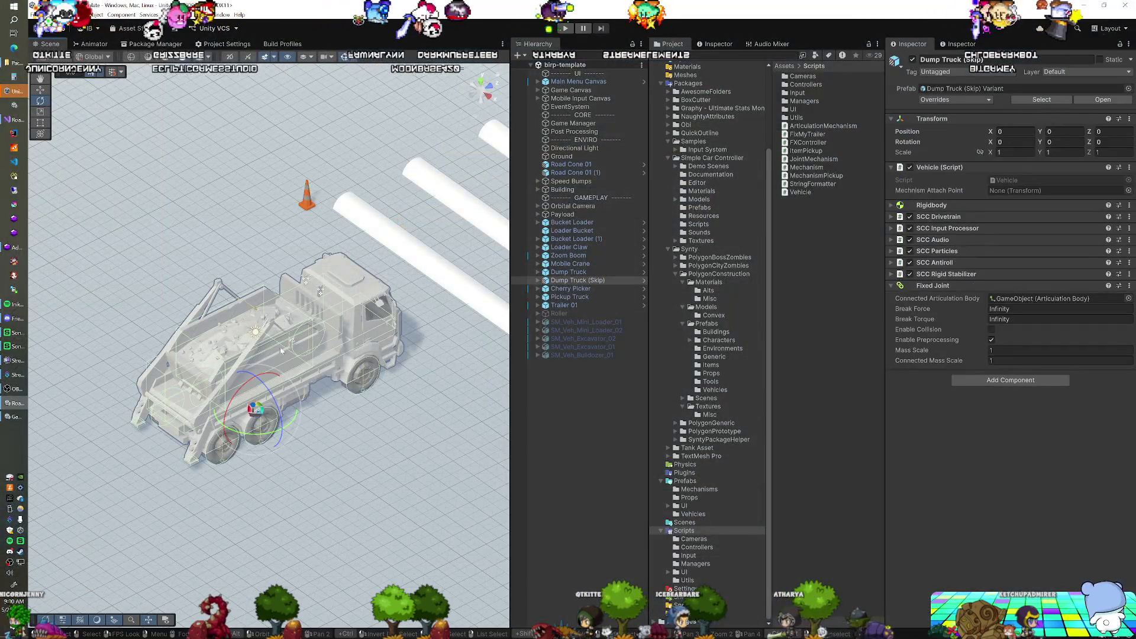
# Step: Expand Dump Truck (Skip) and inspect Skip (1) and its _Attach Point parent
pyautogui.click(299, 352)
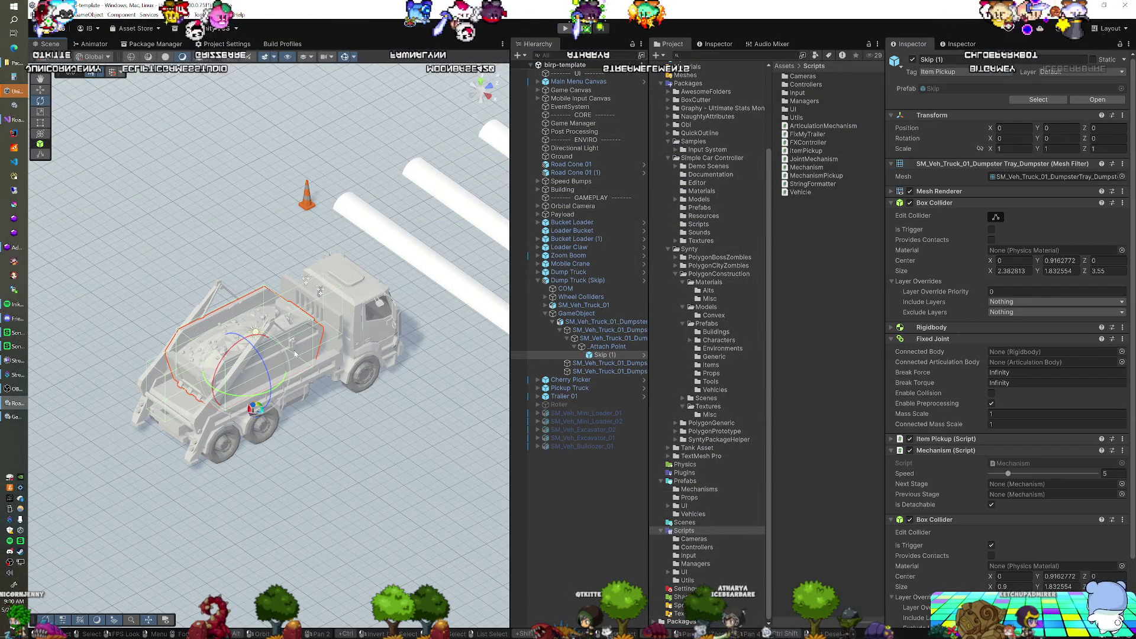
pyautogui.click(607, 348)
pyautogui.click(610, 355)
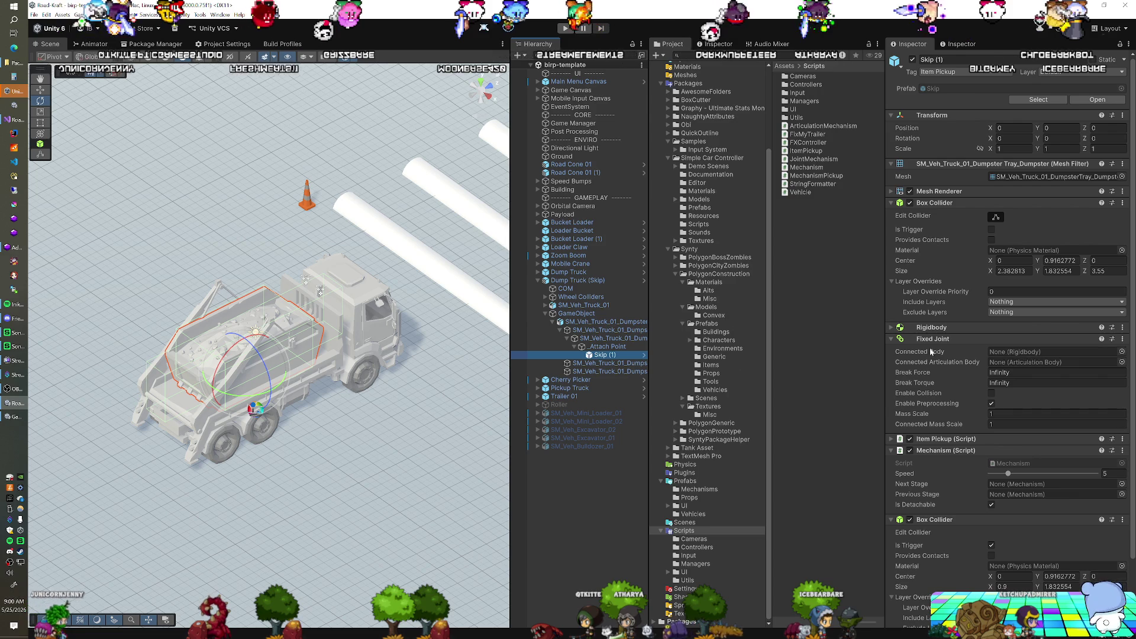
pyautogui.click(613, 345)
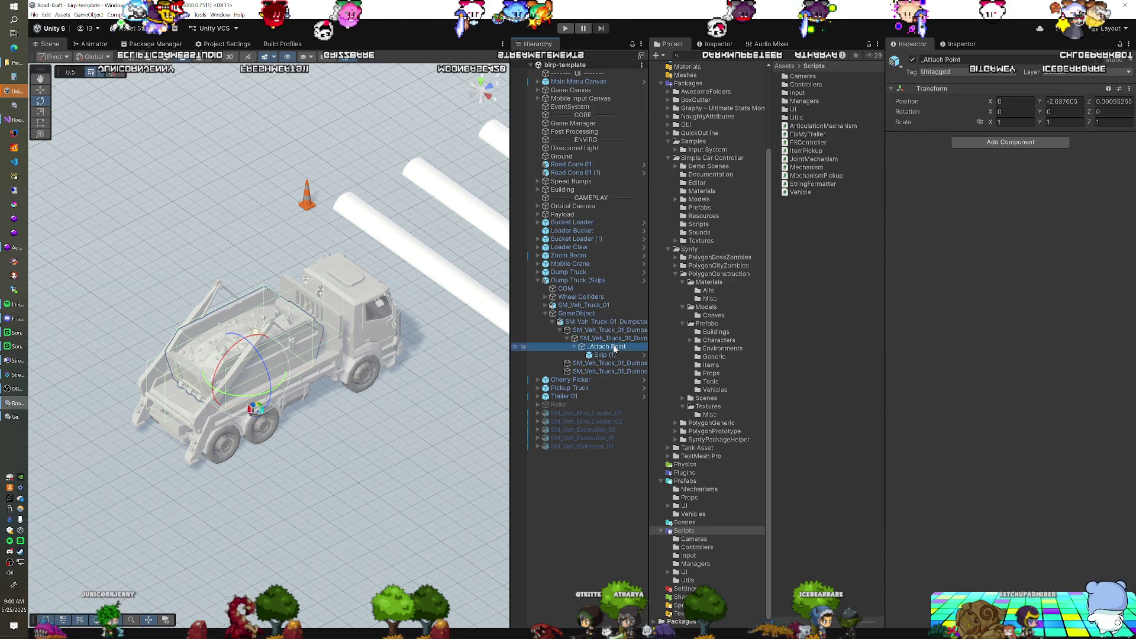
# Step: Compare the DumpsterTray_Cables Hinge Joint with the DumpsterTray_Arms Articulation Body
pyautogui.click(613, 339)
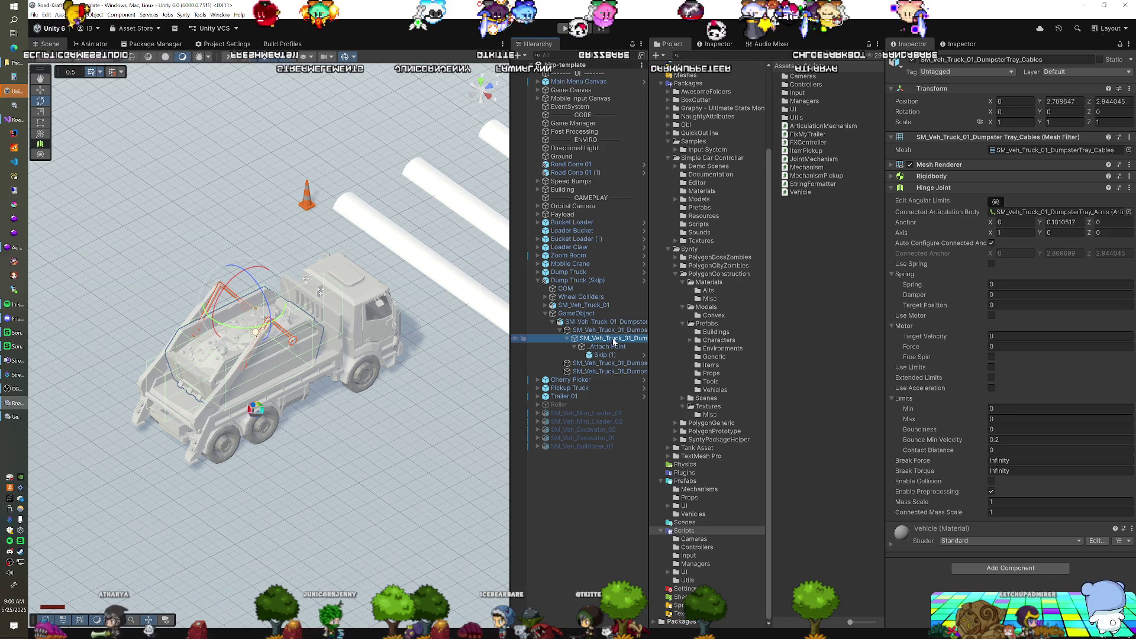
pyautogui.press('Down')
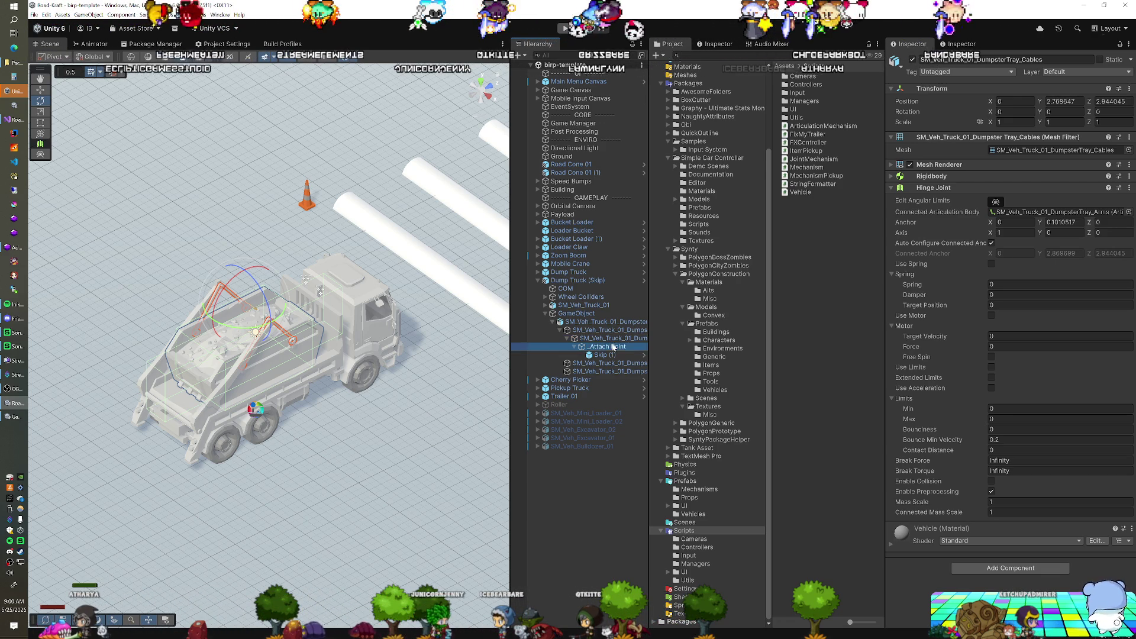
pyautogui.press('Down')
pyautogui.click(614, 342)
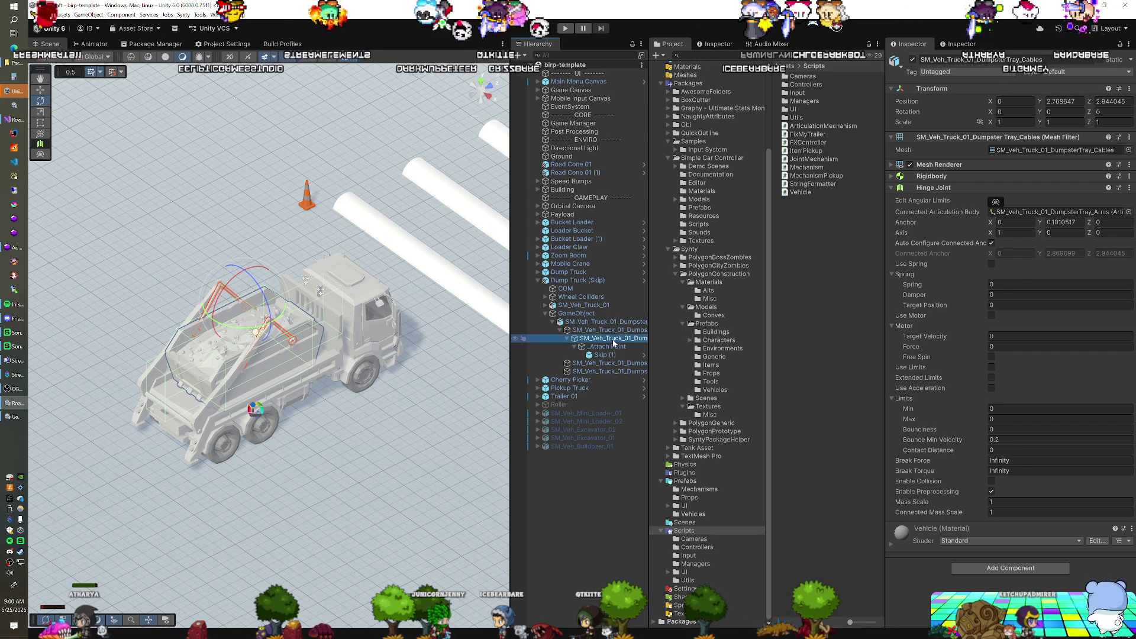
pyautogui.click(613, 342)
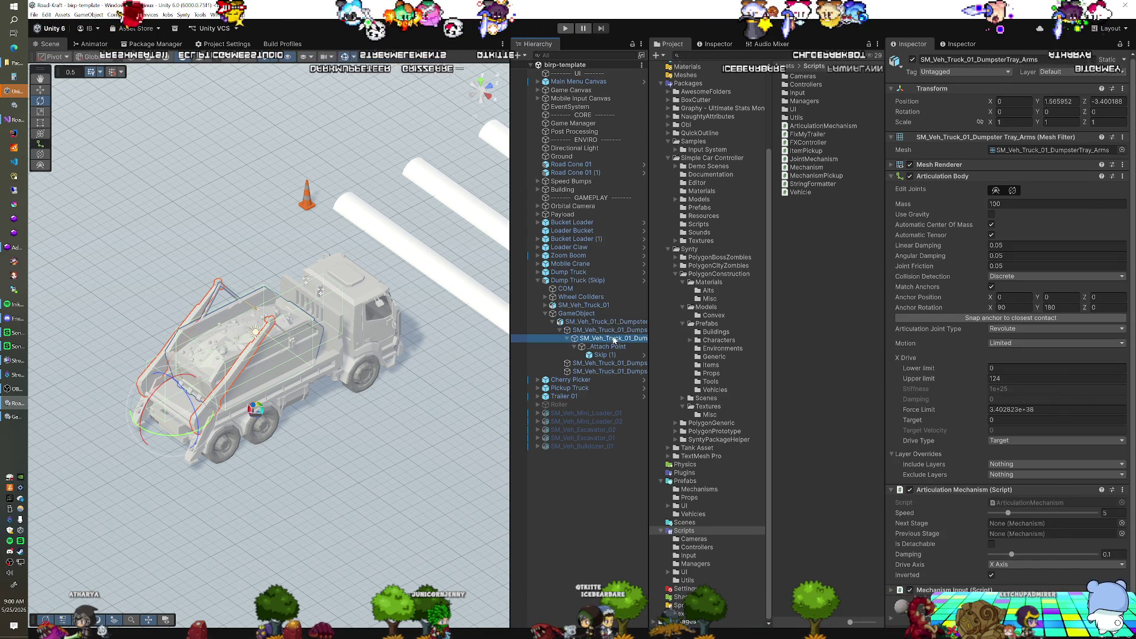
pyautogui.click(614, 342)
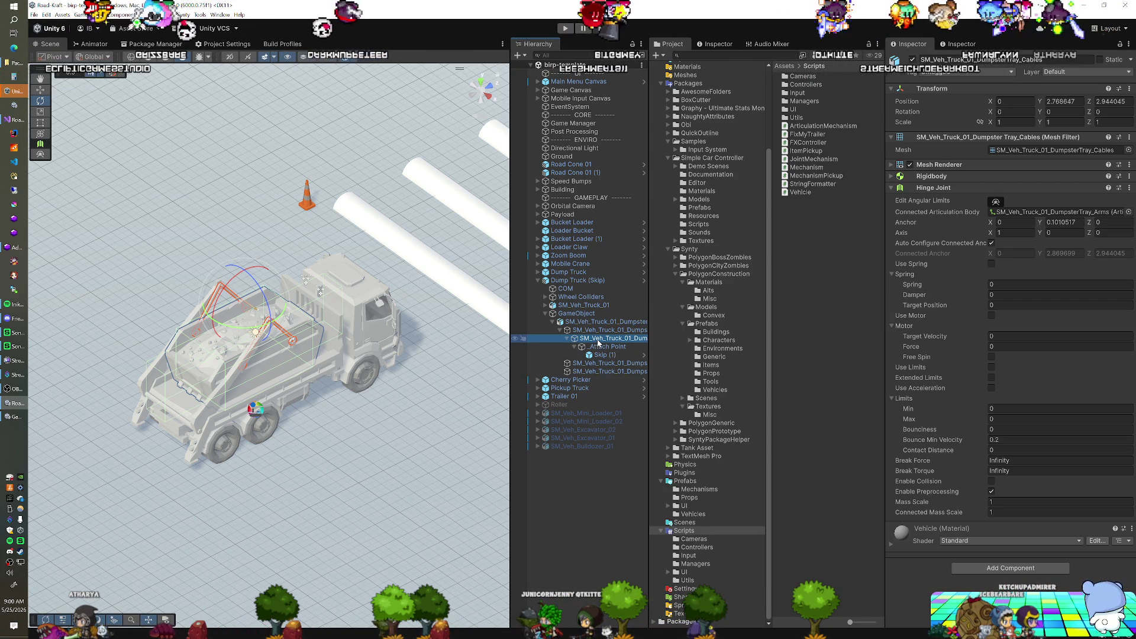
pyautogui.click(600, 353)
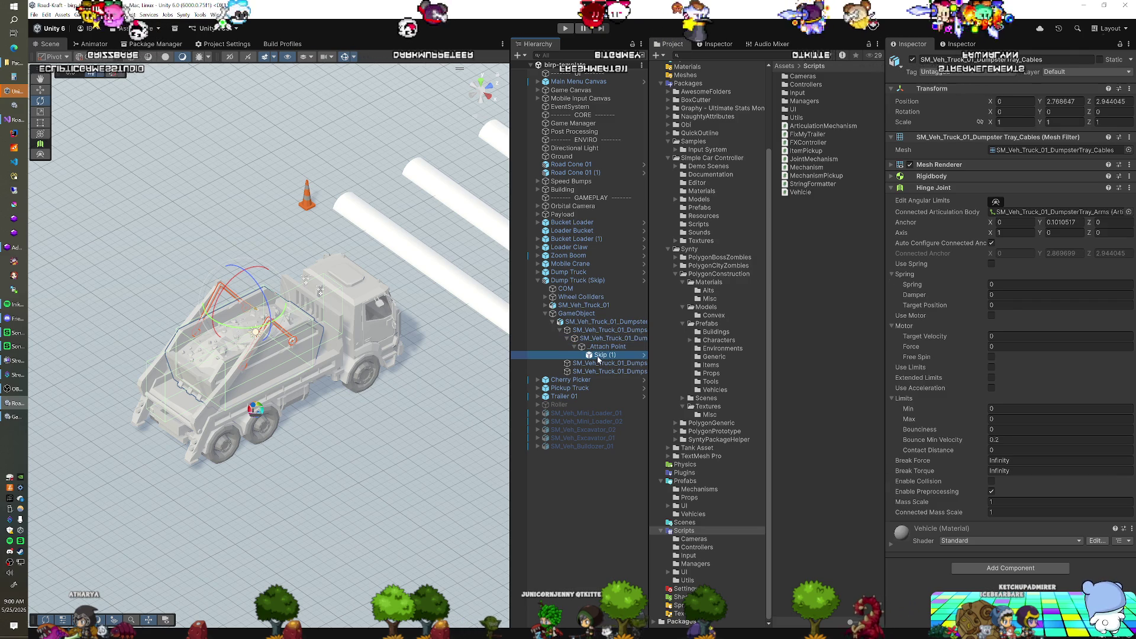
# Step: Set Skip (1)'s Fixed Joint Connected Body to SM_Veh_Truck_01_DumpsterTray_Cables and enter Play mode
pyautogui.moveTo(604, 349); pyautogui.dragTo(1051, 355)
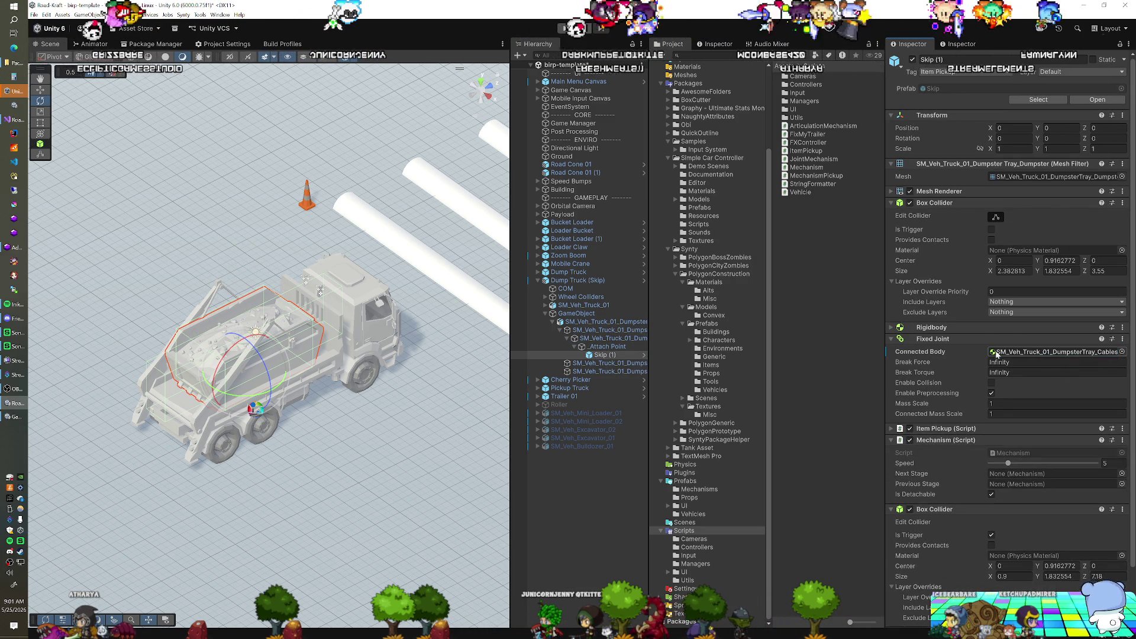
pyautogui.click(565, 28)
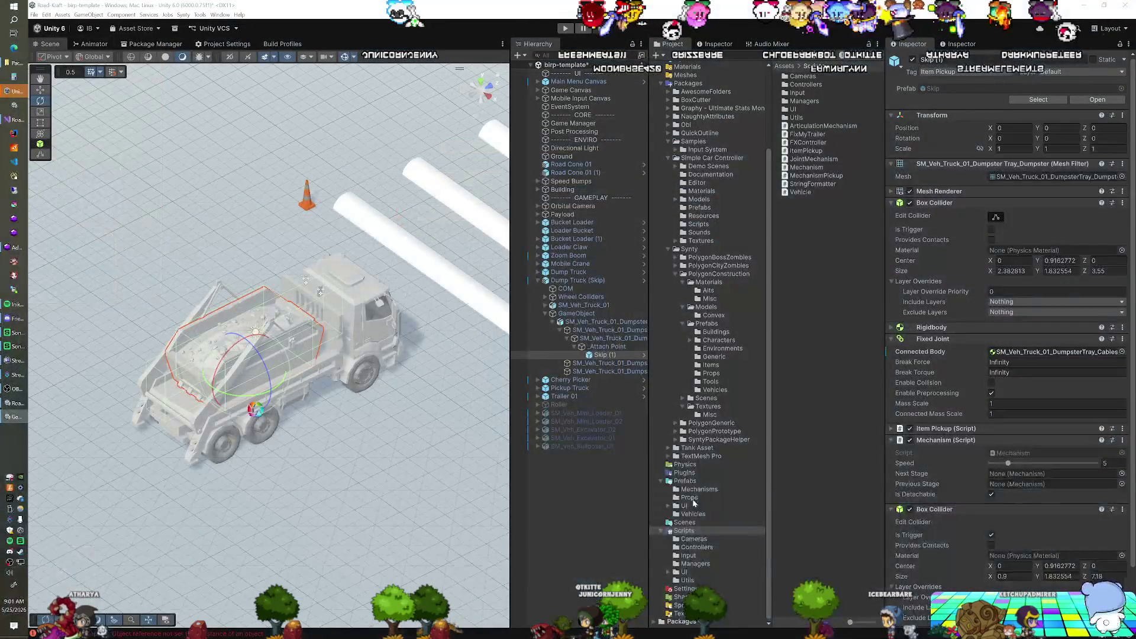
# Step: Add an Outline component to the Skip prefab in Prefabs > Mechanisms
pyautogui.click(698, 489)
pyautogui.click(797, 93)
pyautogui.scroll(-5, 973, 522)
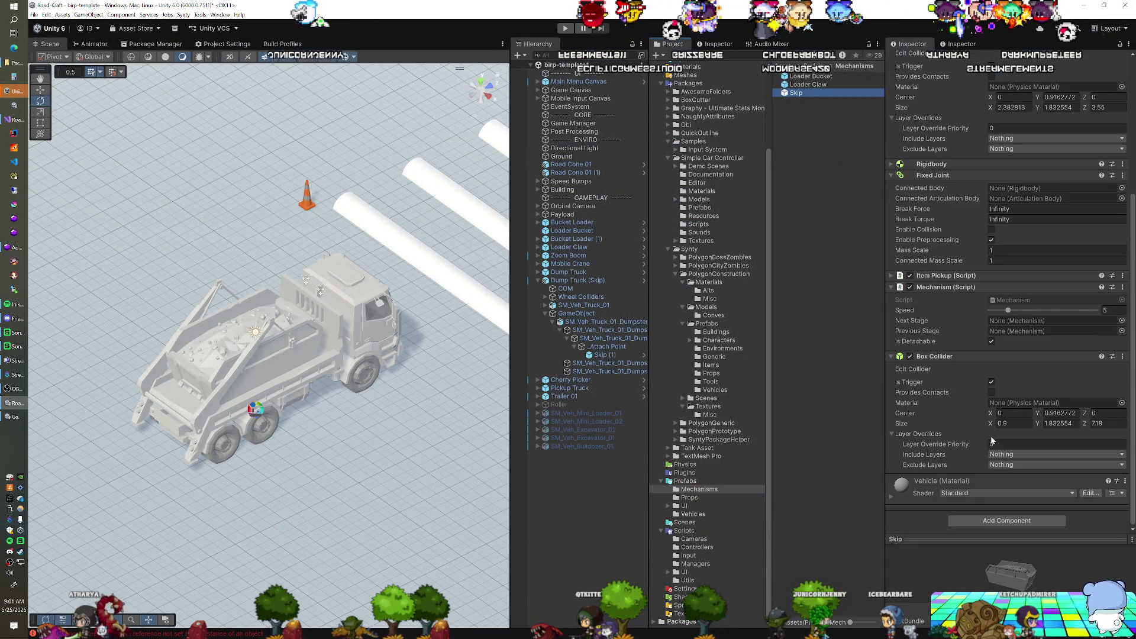
pyautogui.click(973, 521)
pyautogui.write('outl')
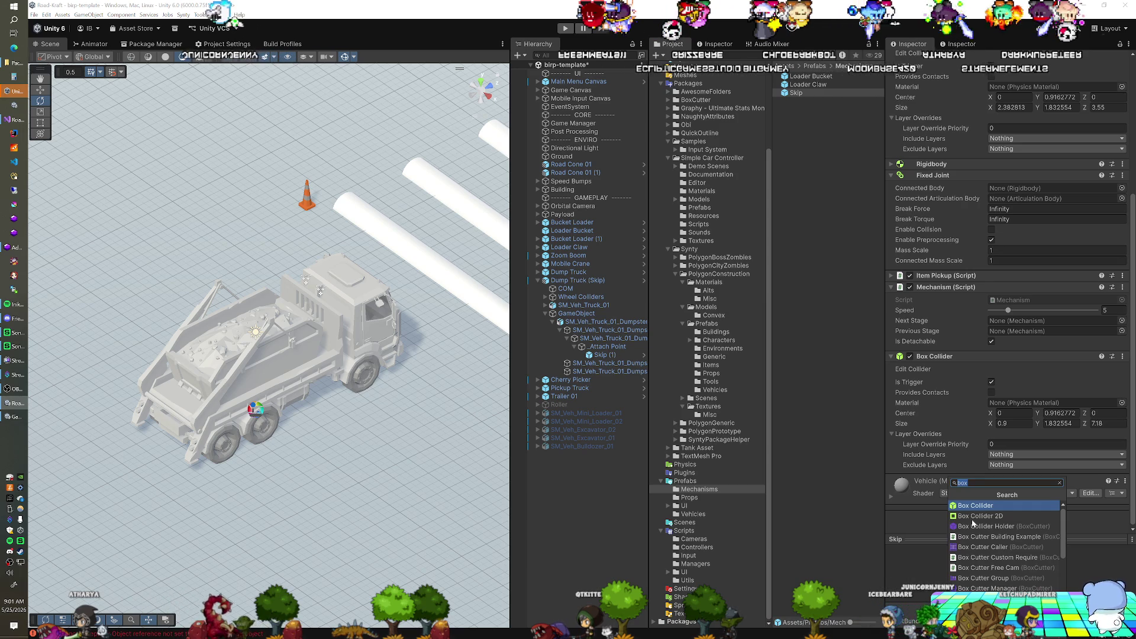
pyautogui.press('Return')
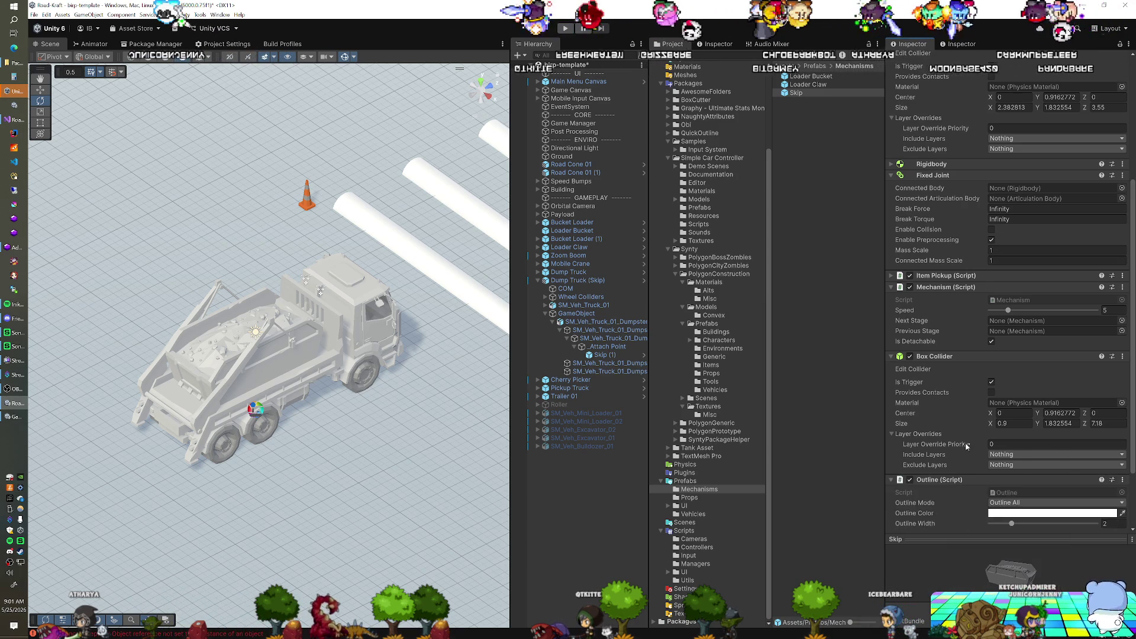
pyautogui.scroll(-2, 911, 402)
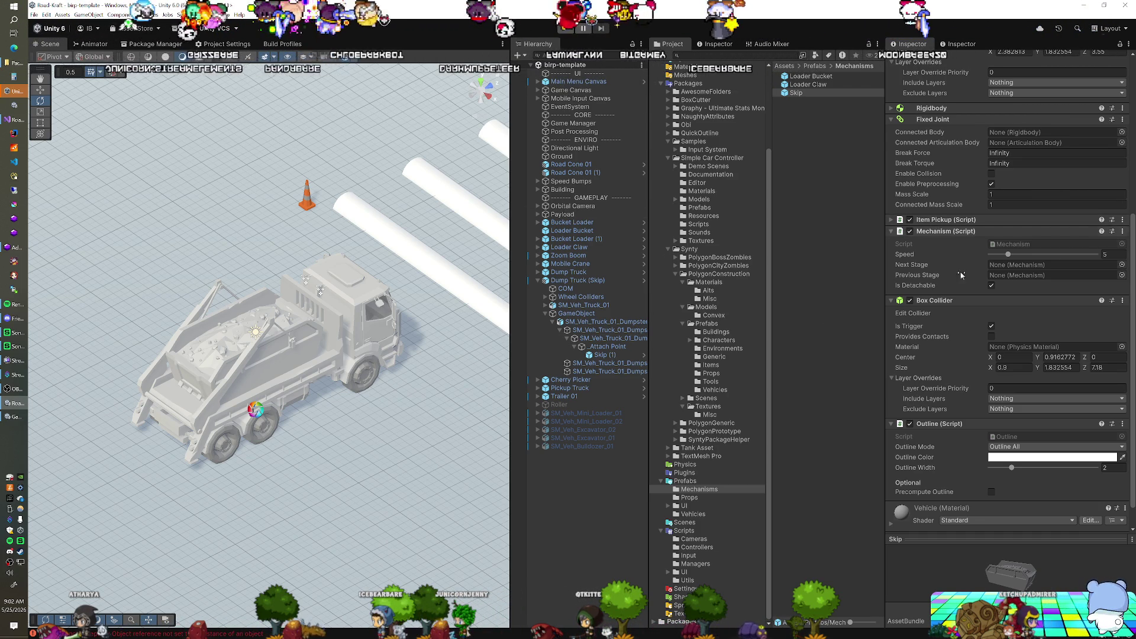
pyautogui.click(14, 120)
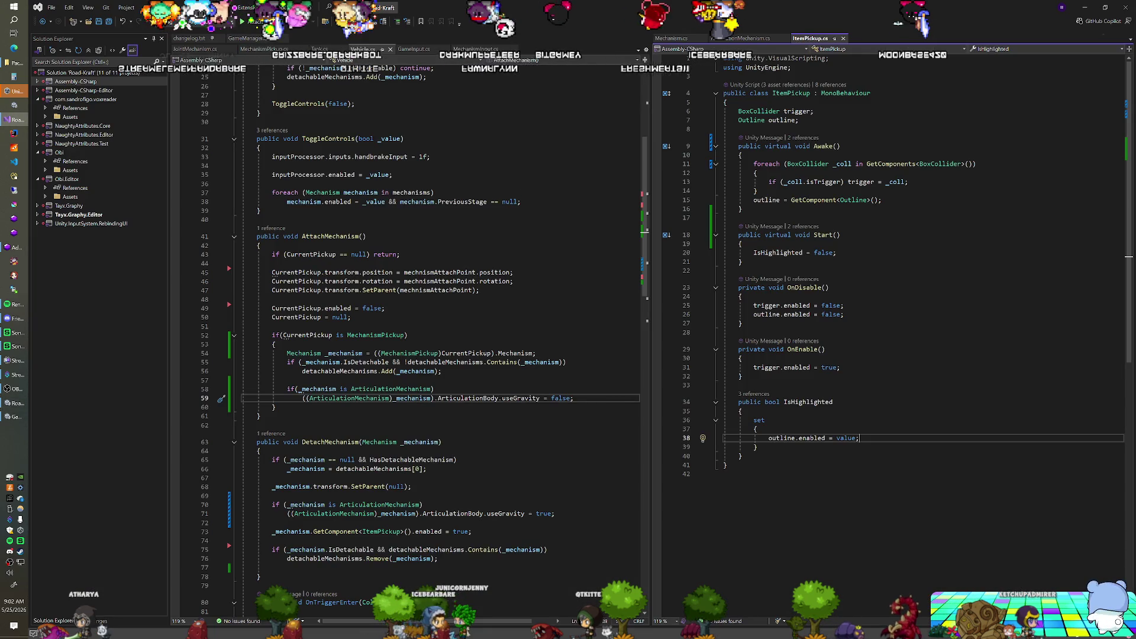
# Step: Add a Start method to JointMechanism declaring a local Joint _joint
pyautogui.click(195, 49)
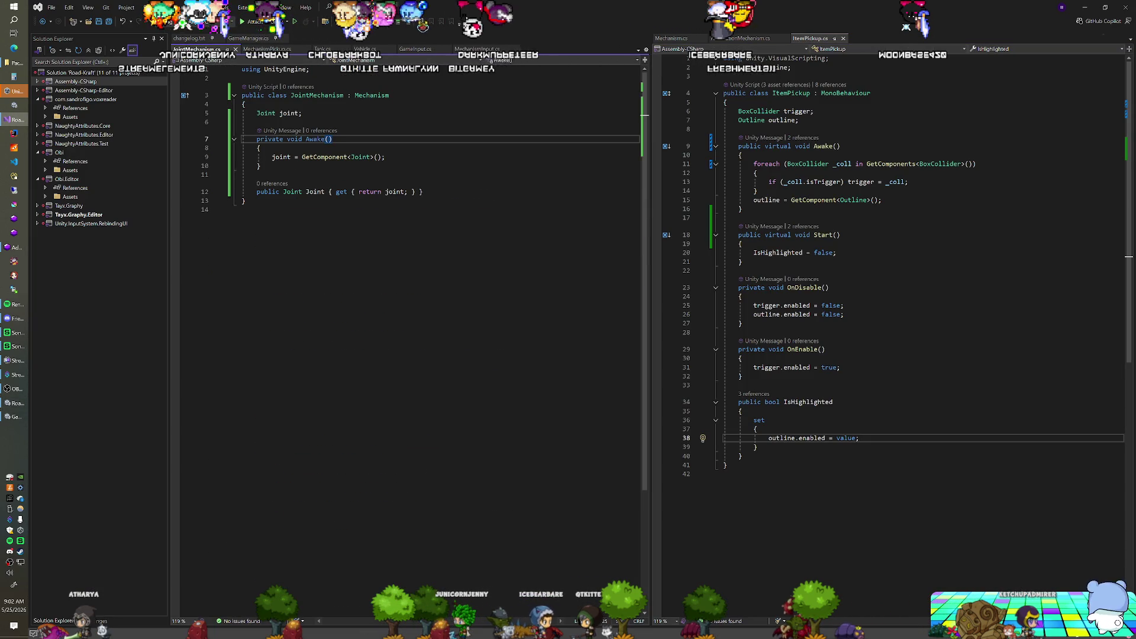
pyautogui.click(260, 165)
pyautogui.press('Return')
pyautogui.press('Return')
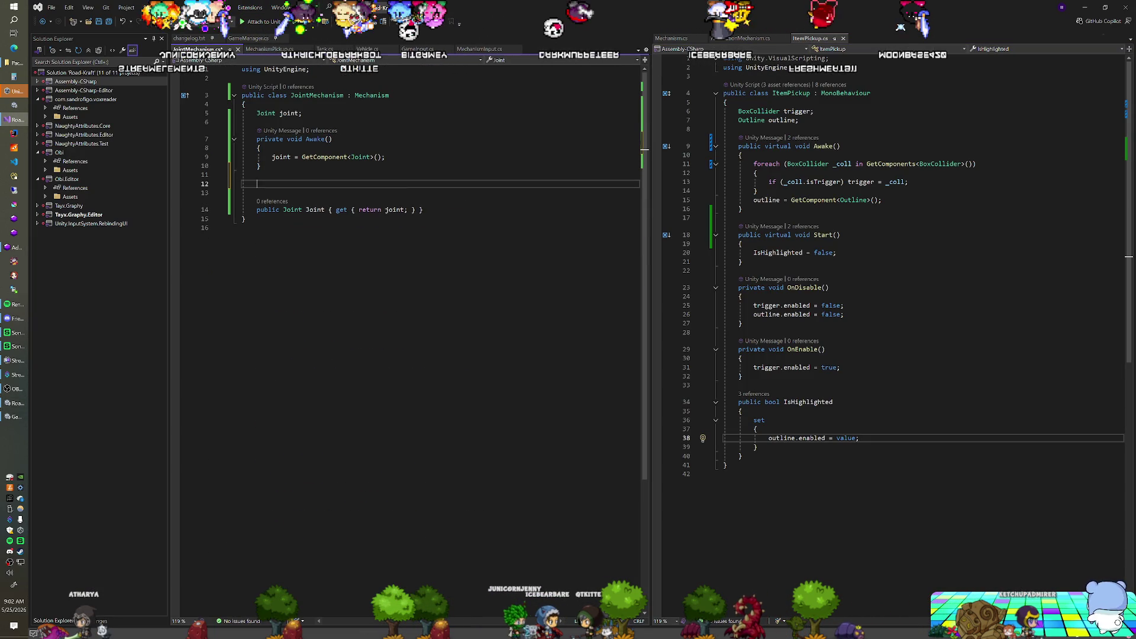
pyautogui.write('void Start')
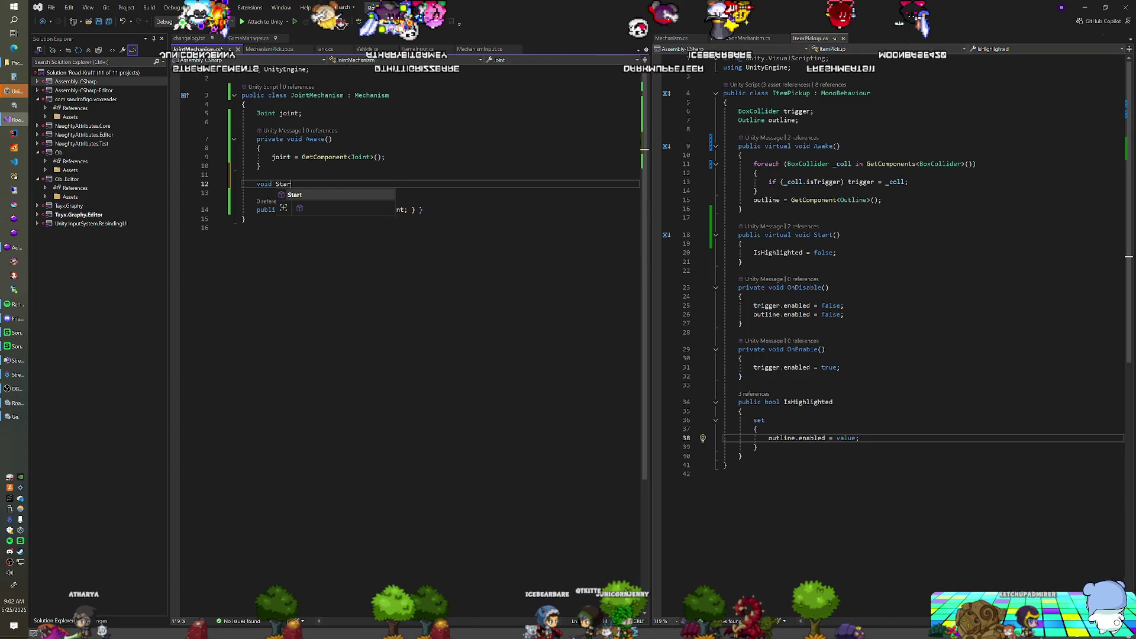
pyautogui.press('Tab')
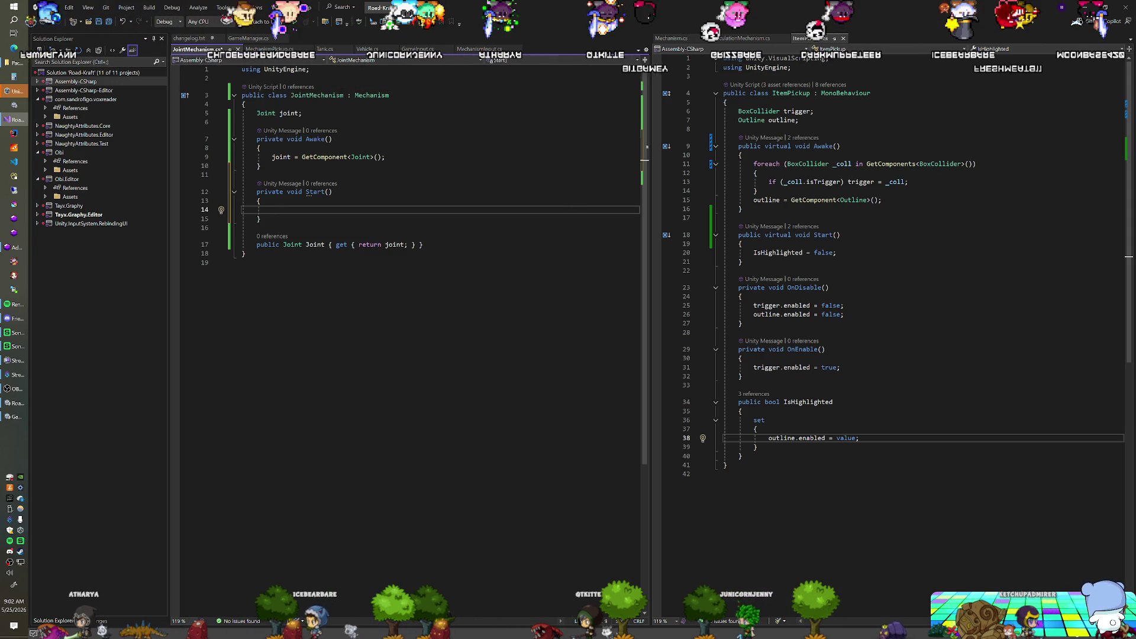
pyautogui.write('Joint joint;')
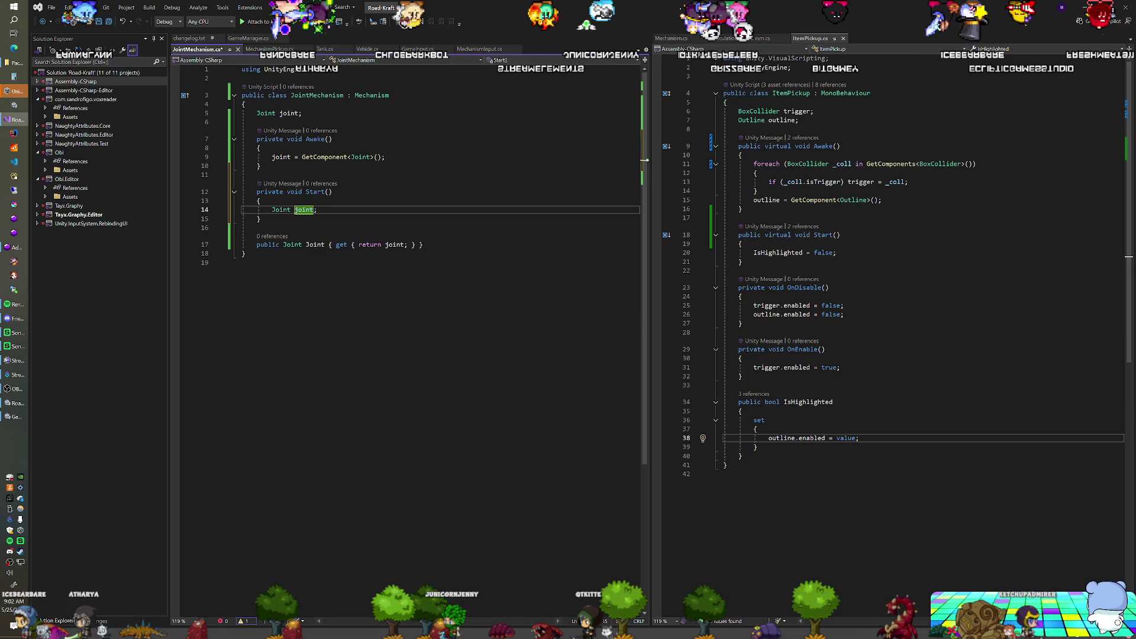
pyautogui.write('_')
pyautogui.press('End')
pyautogui.press('Return')
# Step: If transform.parent.parent has a Joint, set joint.connectedBody to that Joint's Rigidbody
pyautogui.write('if(')
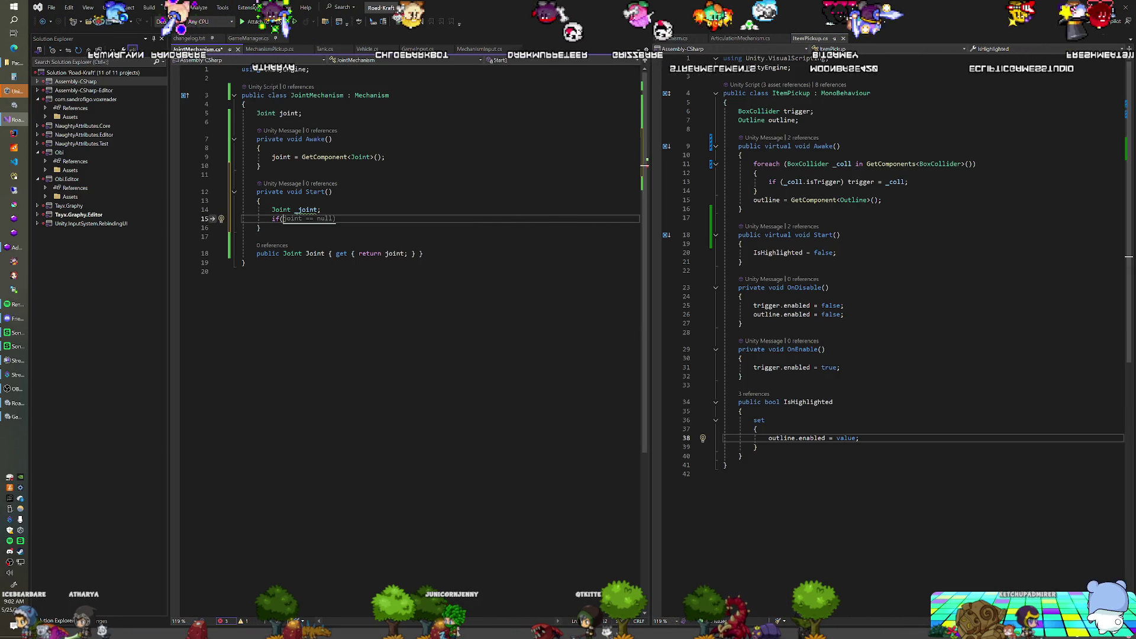
pyautogui.write('transform')
pyautogui.write('.parent.pare')
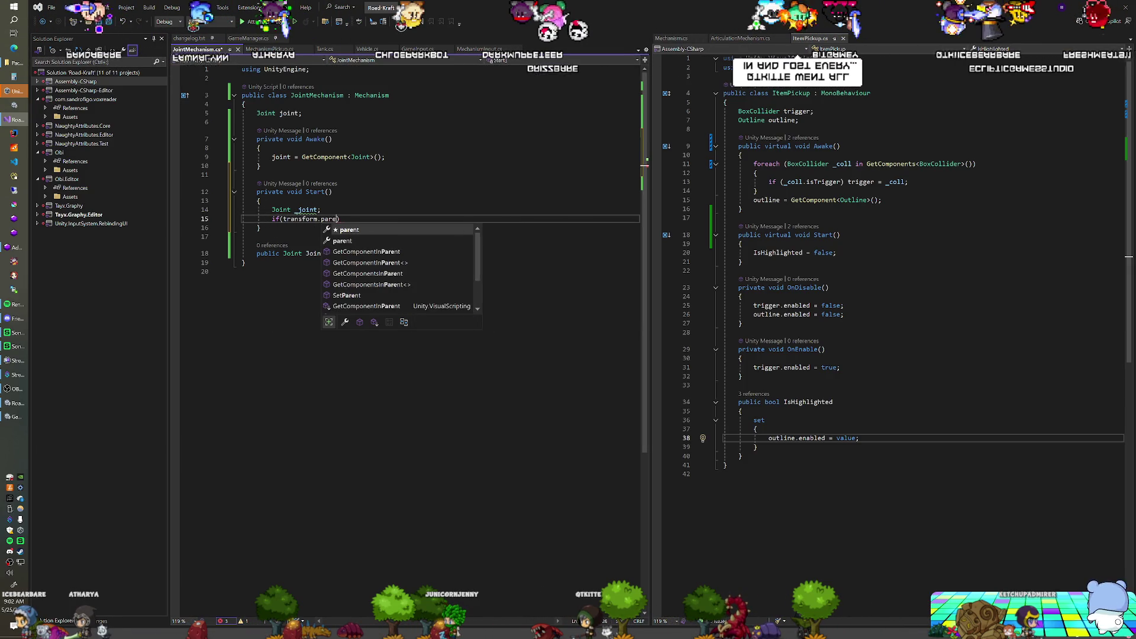
pyautogui.write('nt.TryGetComponent<')
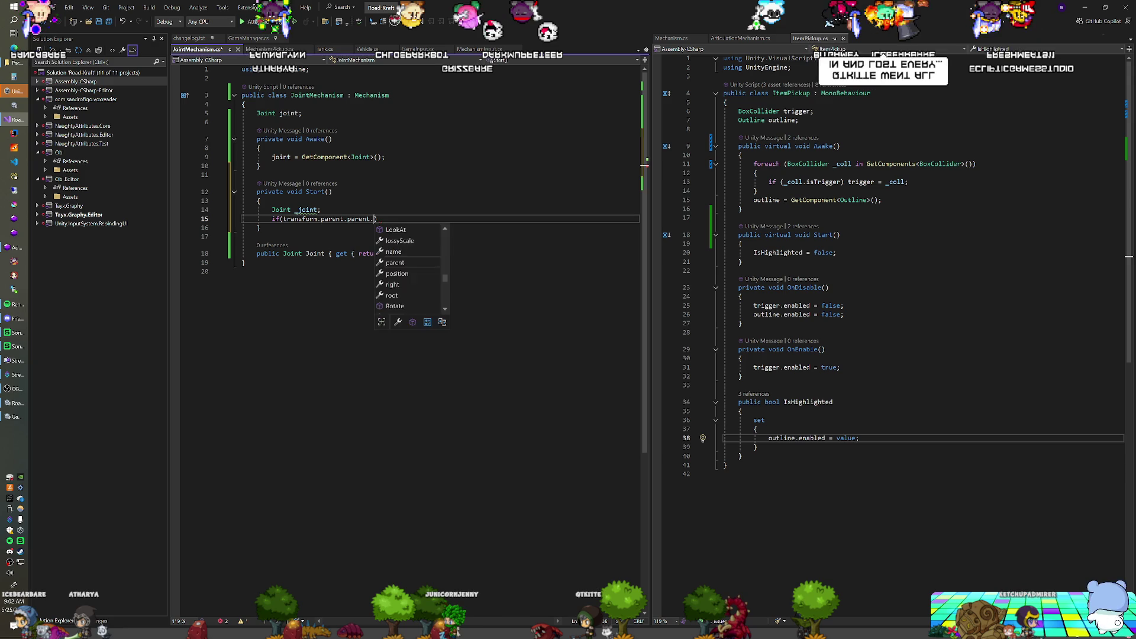
pyautogui.write('Joint>(ou')
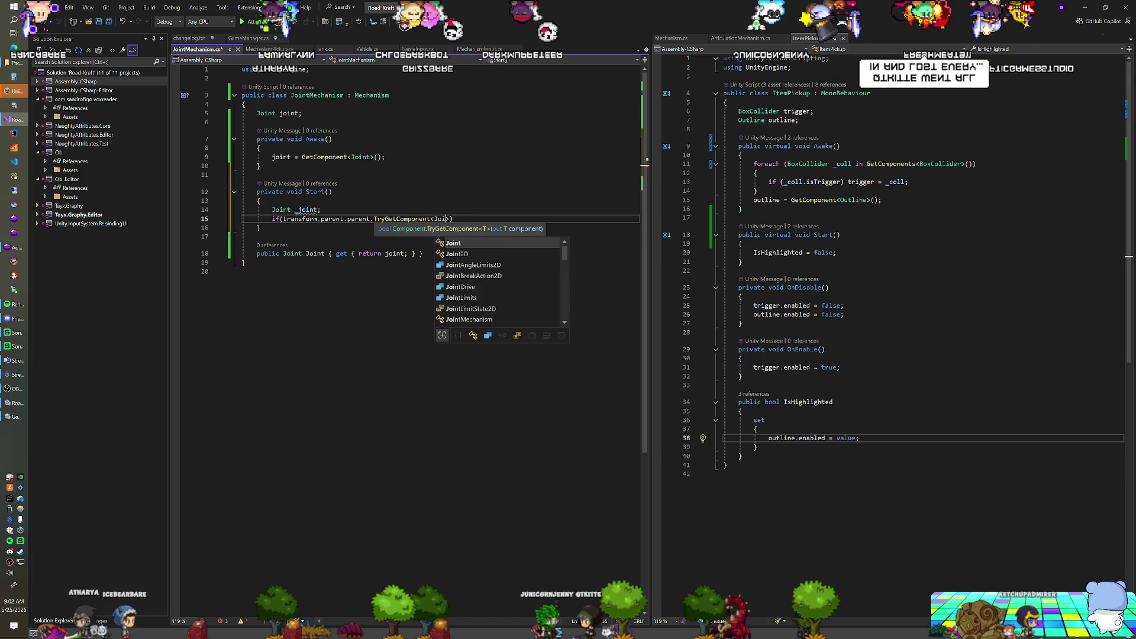
pyautogui.write('t _joint))')
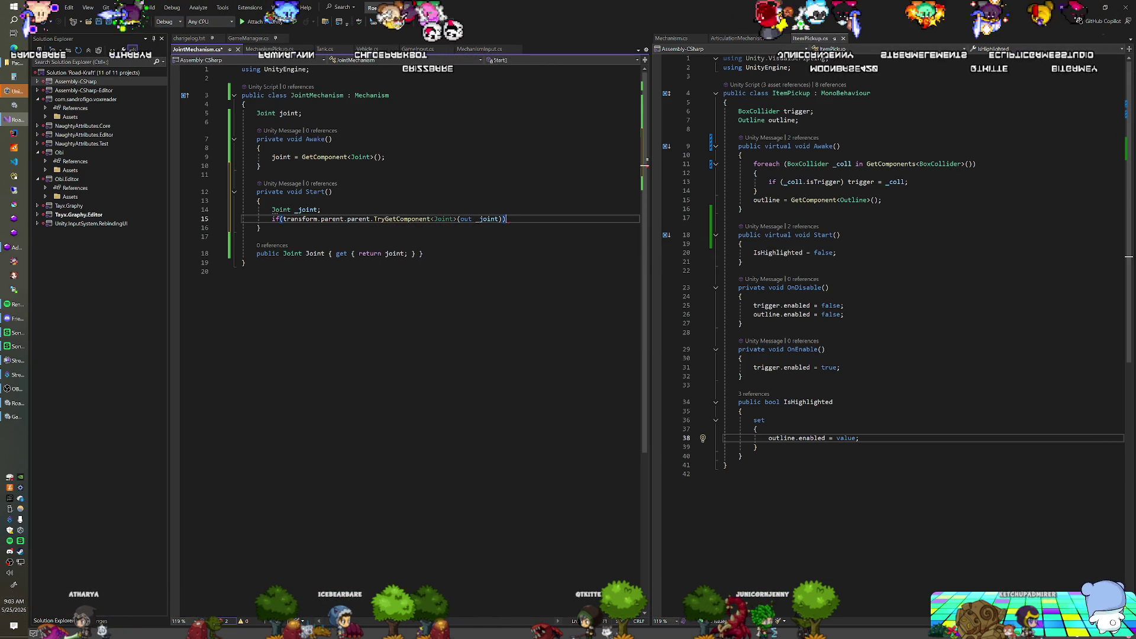
pyautogui.press('Return')
pyautogui.write('joint.')
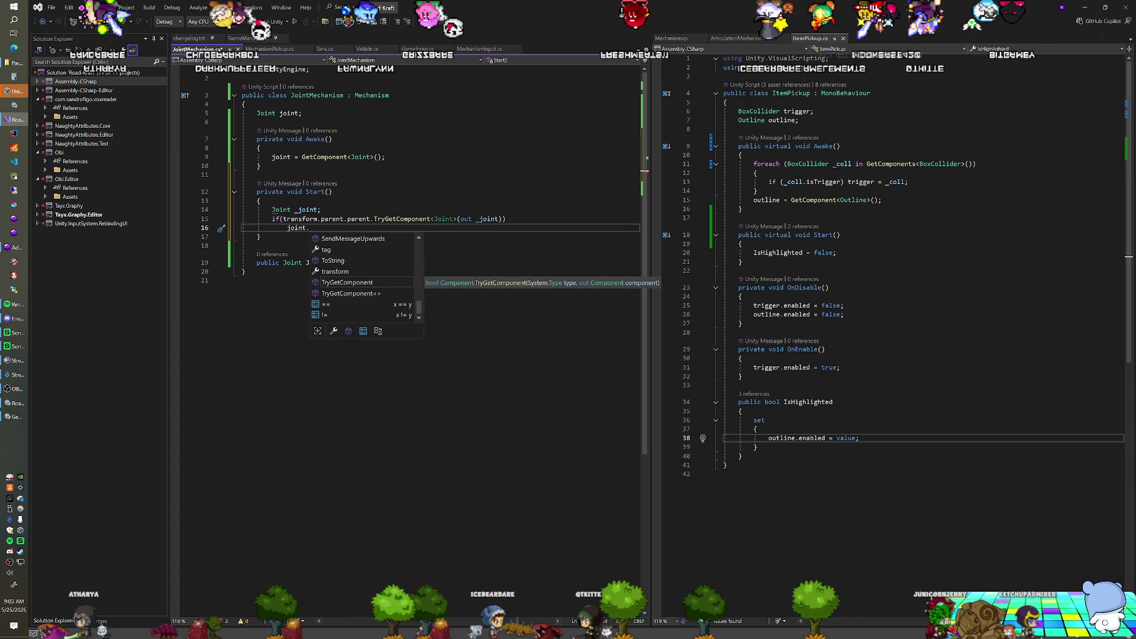
pyautogui.click(281, 210)
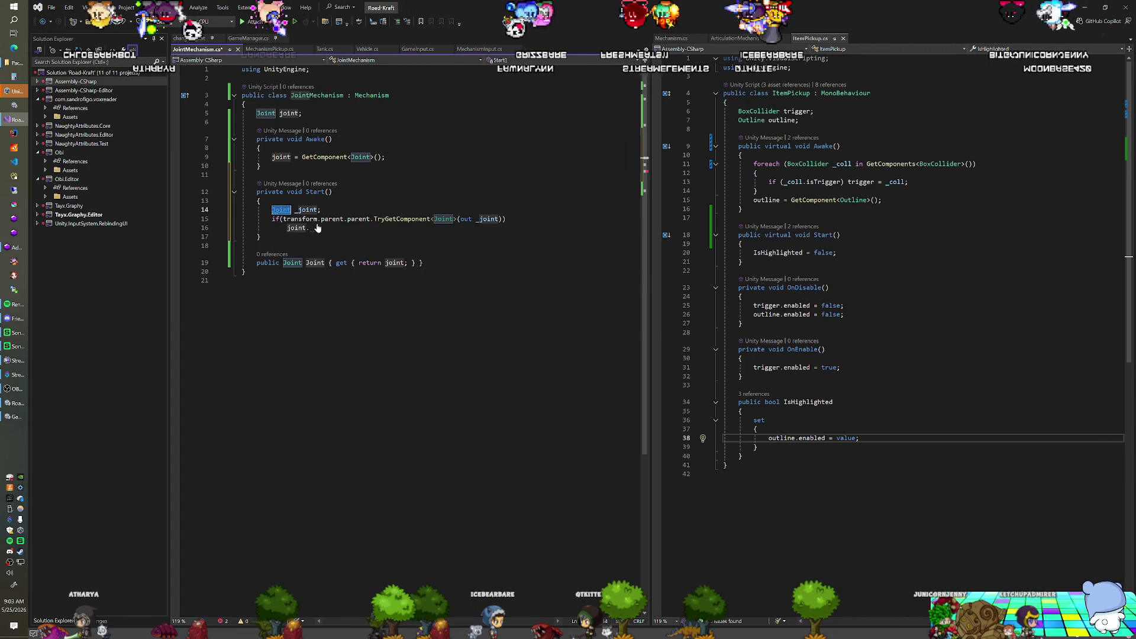
pyautogui.click(314, 231)
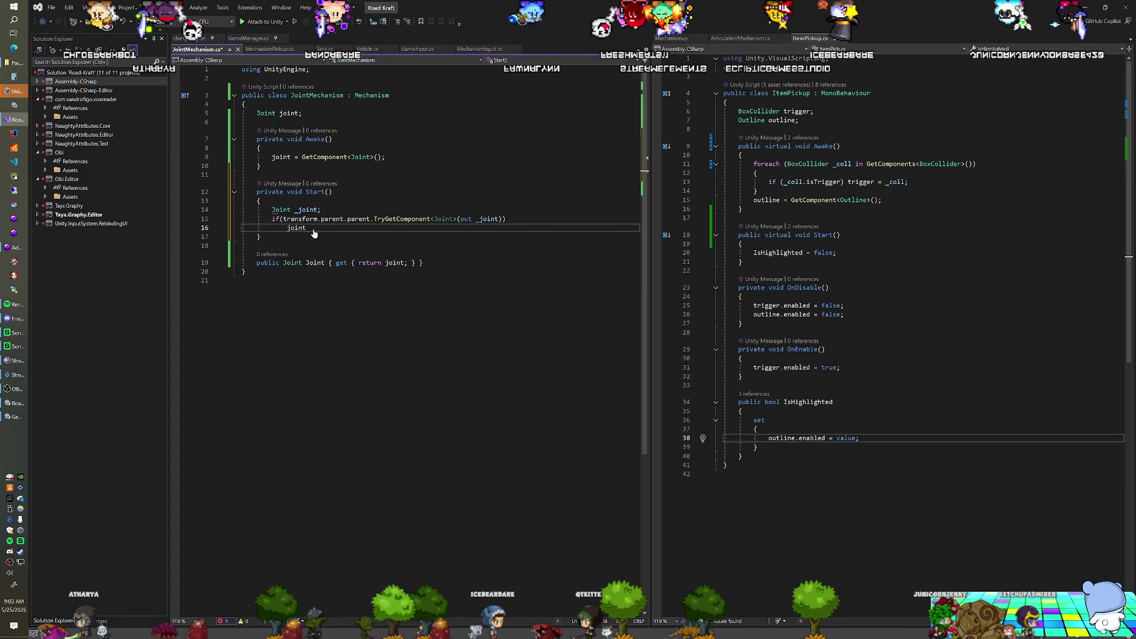
pyautogui.write('.con')
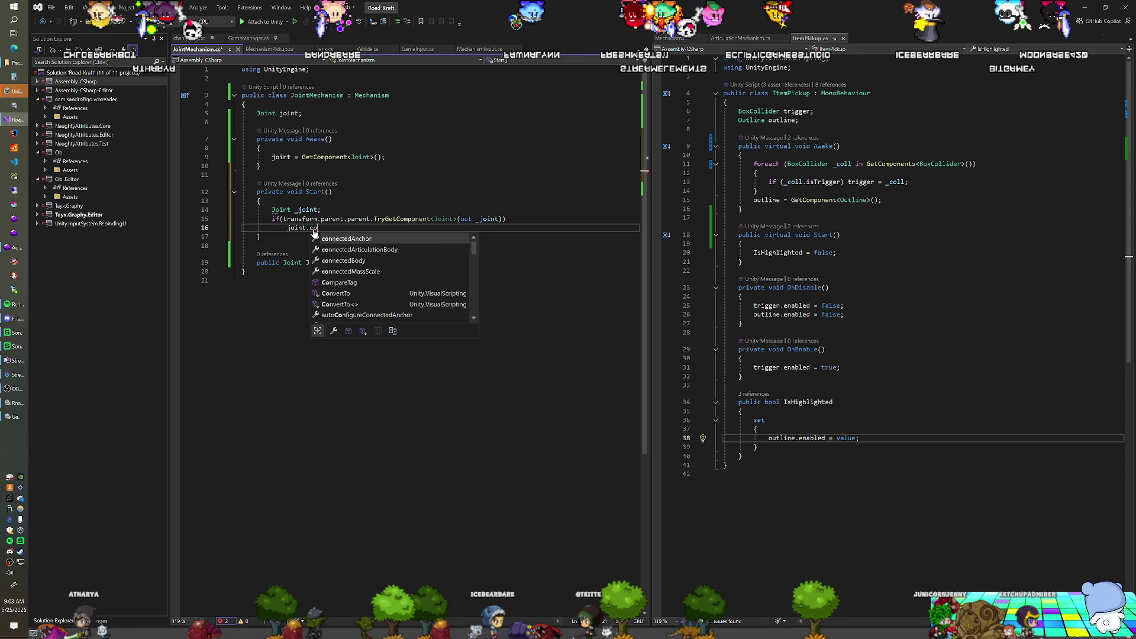
pyautogui.press('Down')
pyautogui.press('Tab')
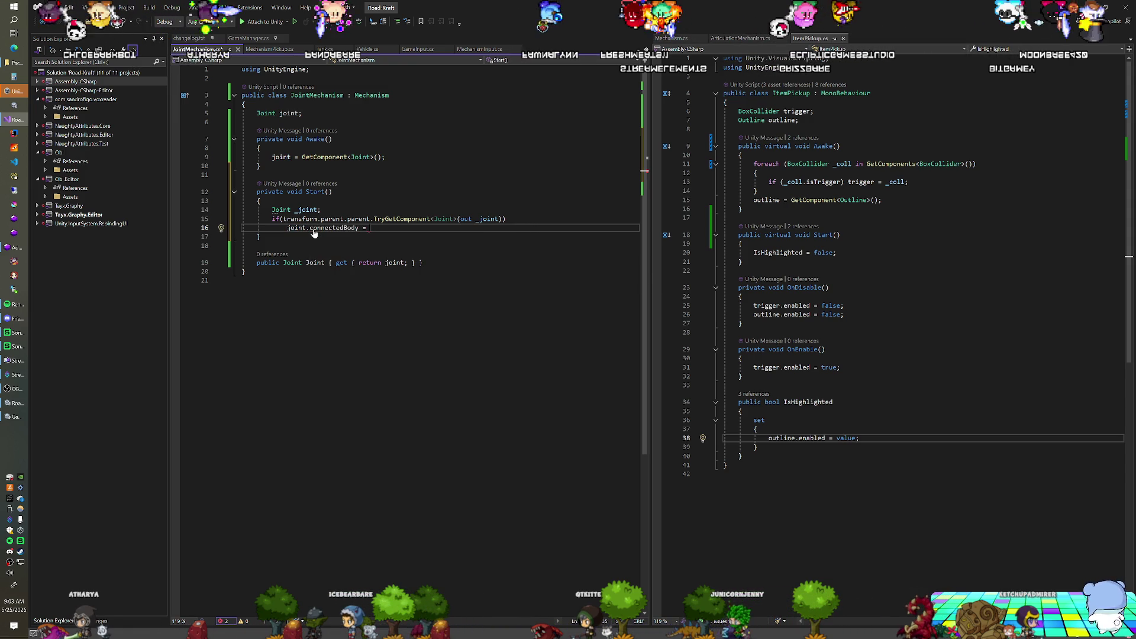
pyautogui.write('_joint.')
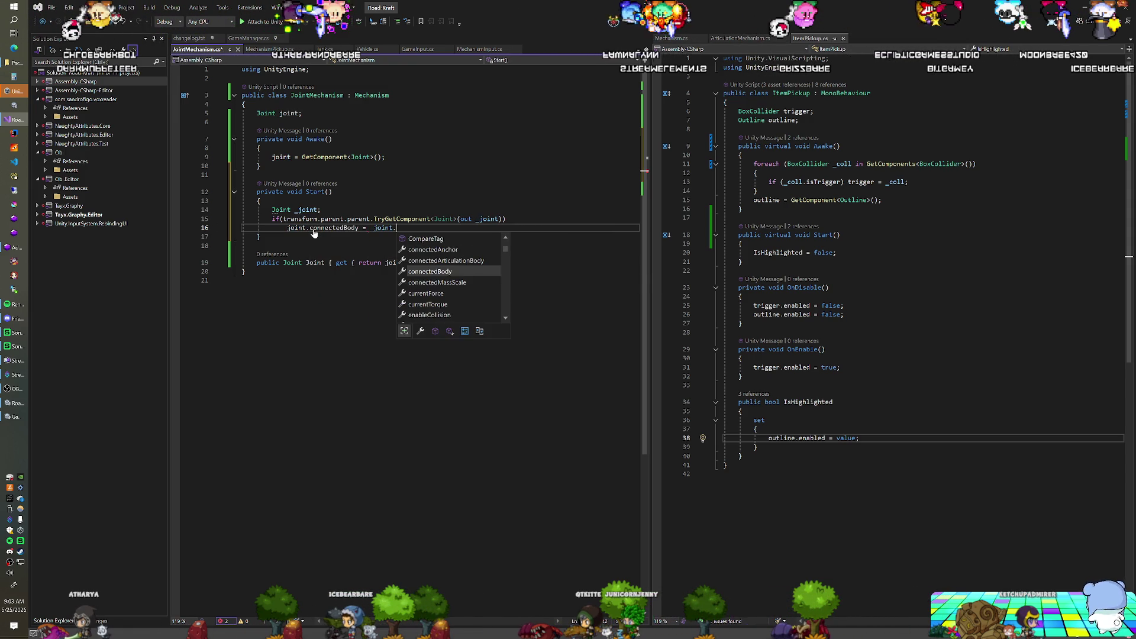
pyautogui.write('at')
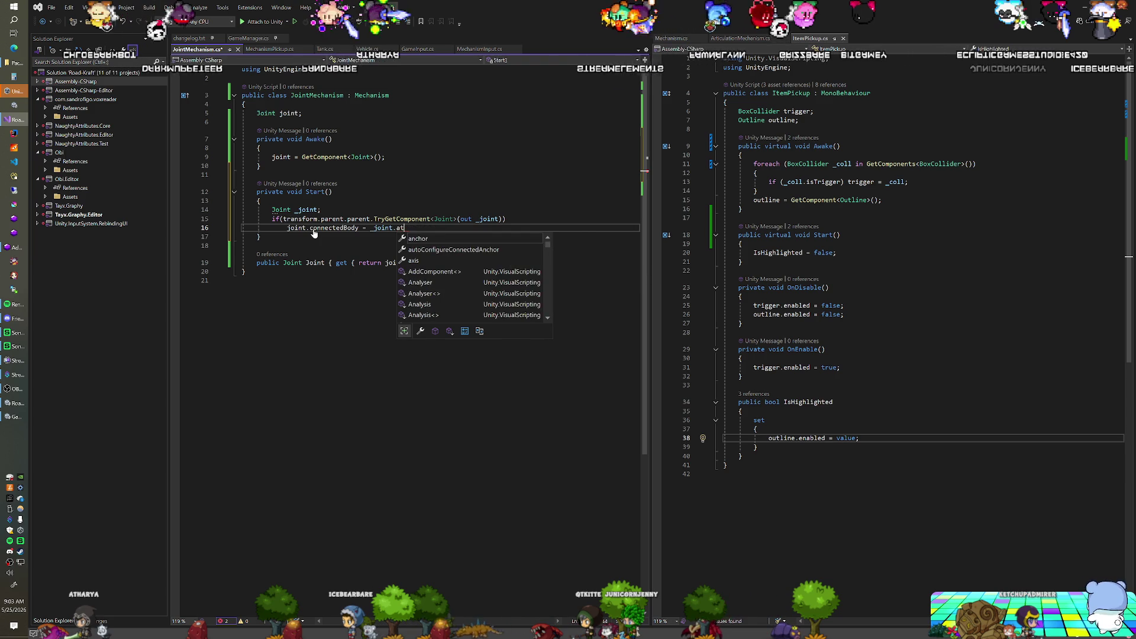
pyautogui.press('BackSpace')
pyautogui.press('BackSpace')
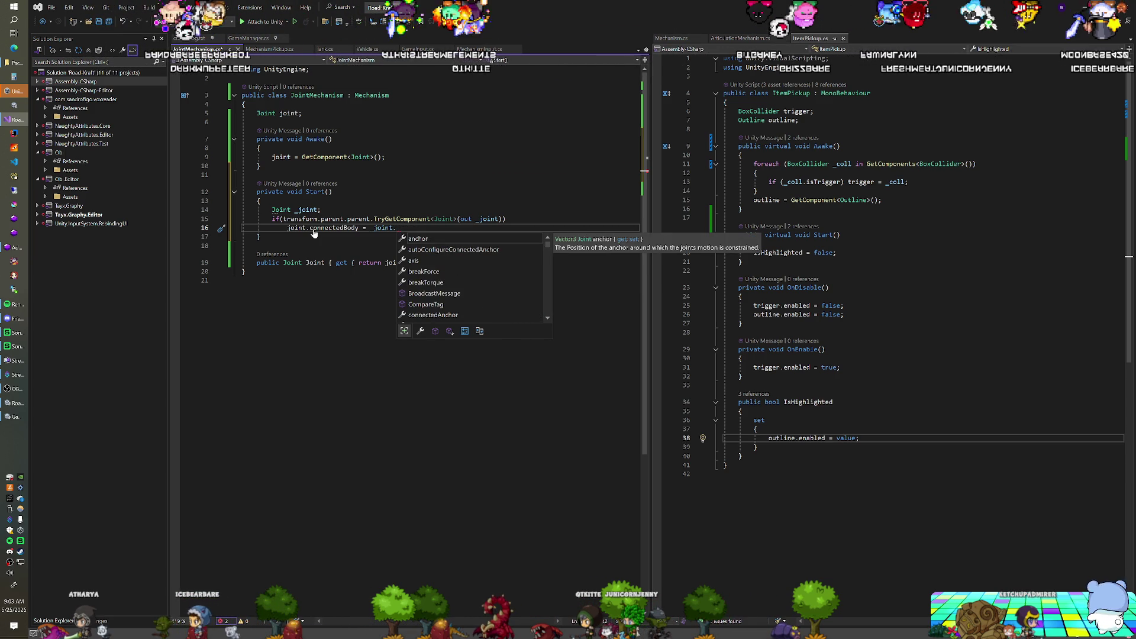
pyautogui.write('GetComponent<Ri')
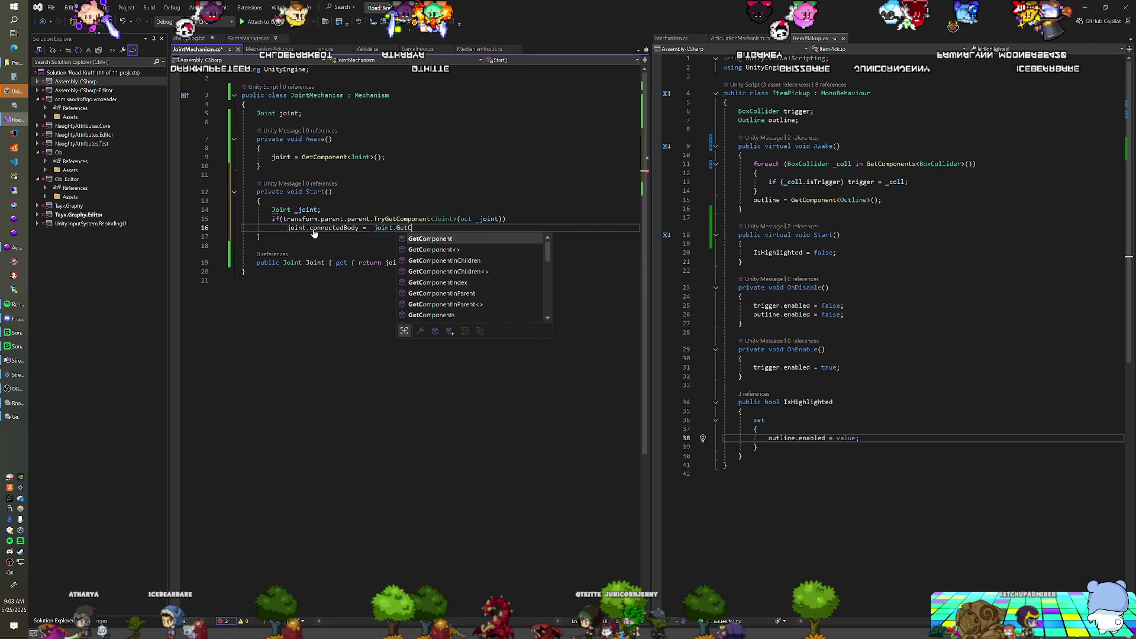
pyautogui.press('Tab')
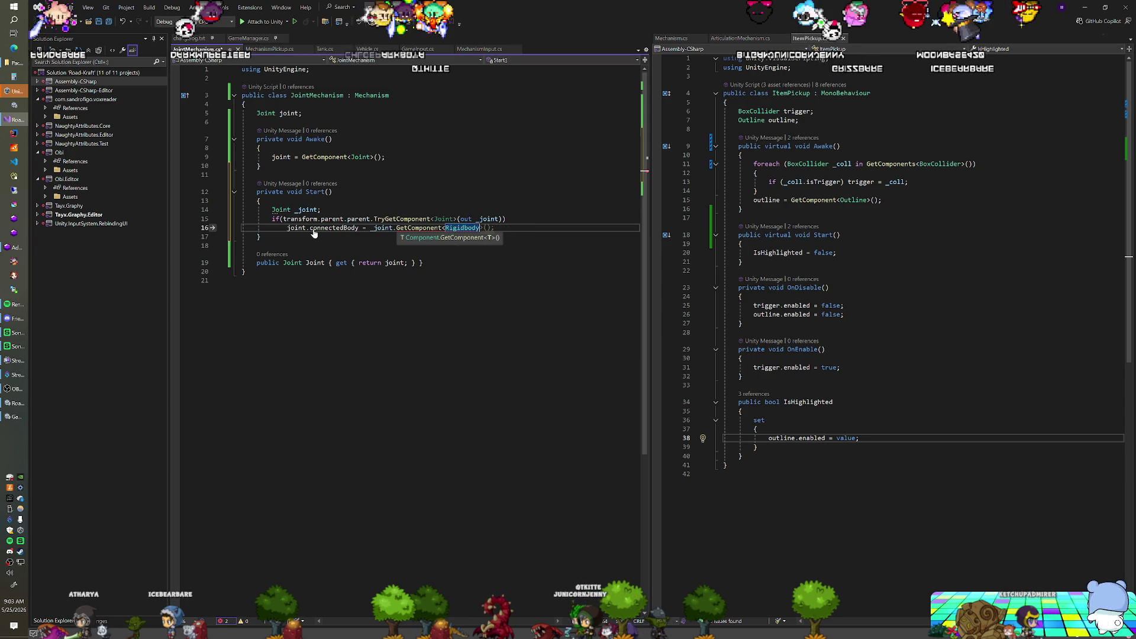
pyautogui.press('Return')
# Step: Open an else block declaring a local ArticulationBody _body
pyautogui.write('else')
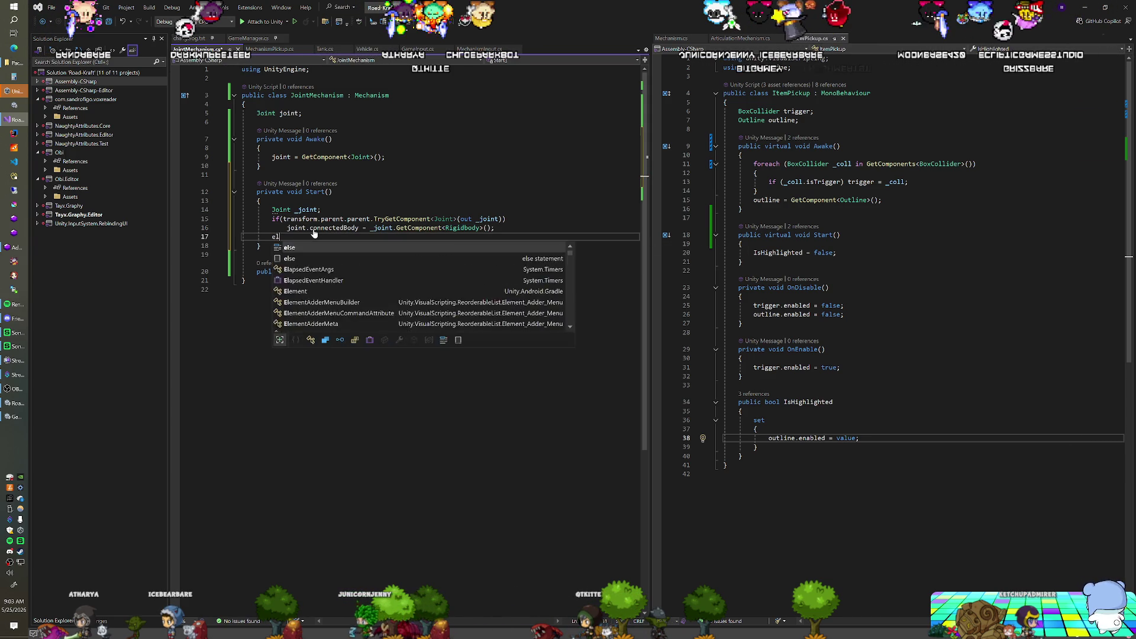
pyautogui.press('Return')
pyautogui.write('{')
pyautogui.press('Return')
pyautogui.write('Articu')
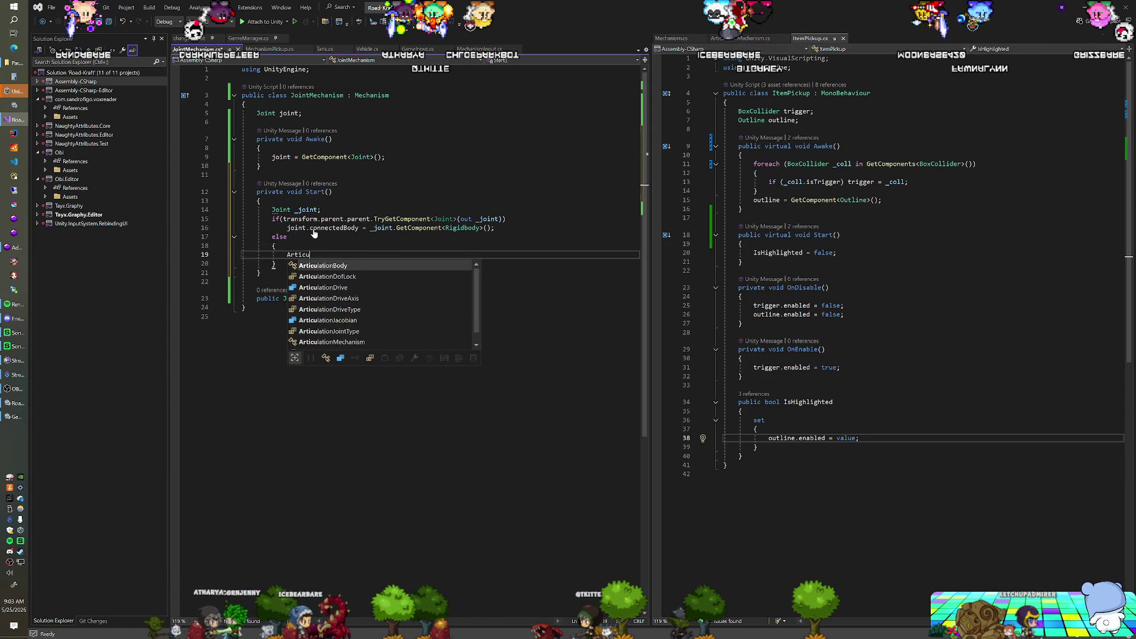
pyautogui.press('Tab')
pyautogui.write('_body =')
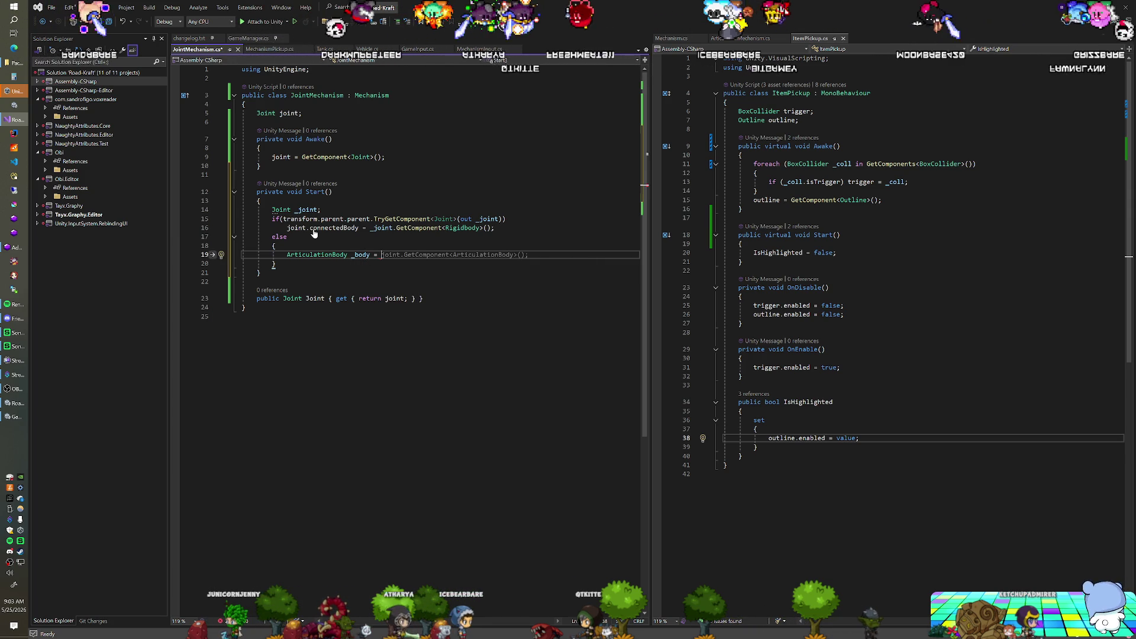
pyautogui.press('Escape')
pyautogui.write(';')
pyautogui.press('Return')
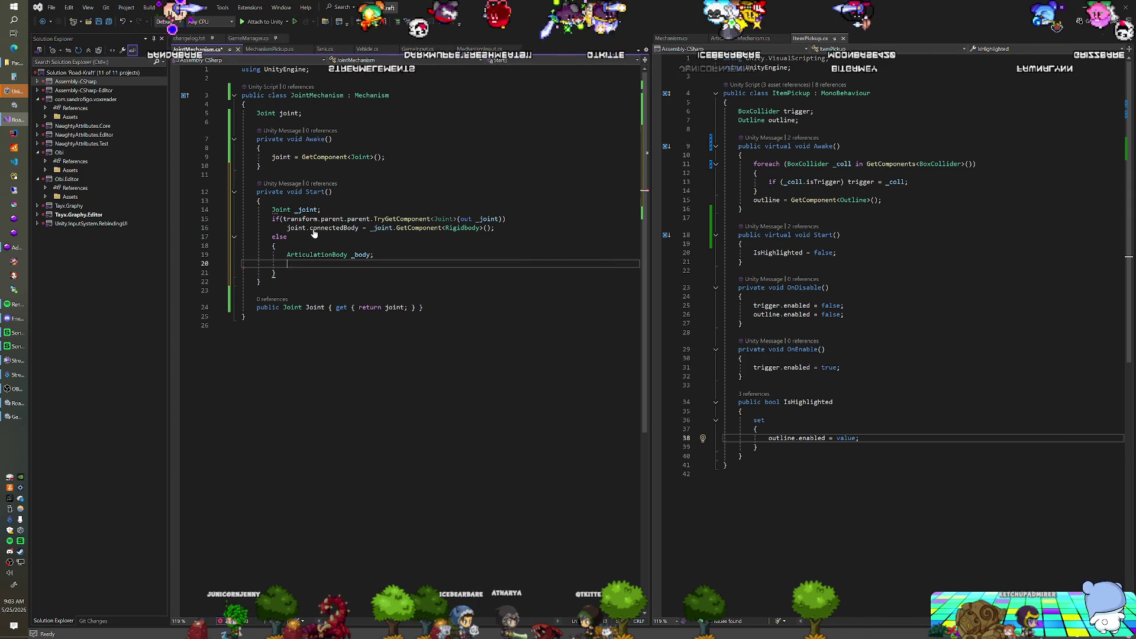
# Step: If the grandparent has an ArticulationBody, assign it to joint.connectedArticulationBody via _body
pyautogui.write('if9t')
pyautogui.press('BackSpace')
pyautogui.press('BackSpace')
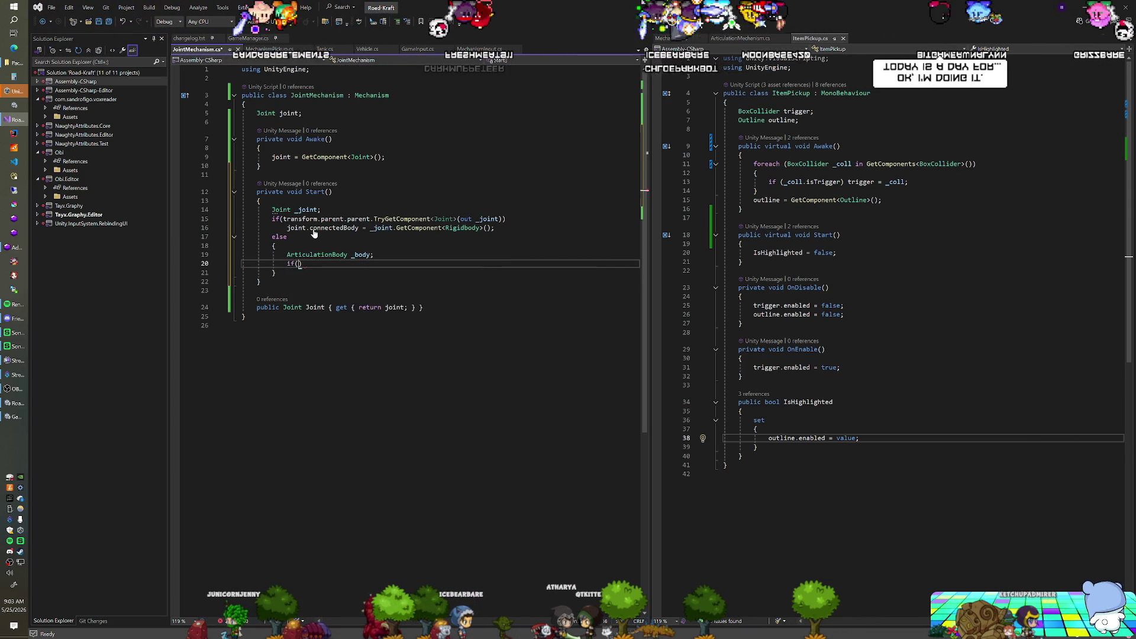
pyautogui.write('(transform.pare')
pyautogui.write('nt.parent.')
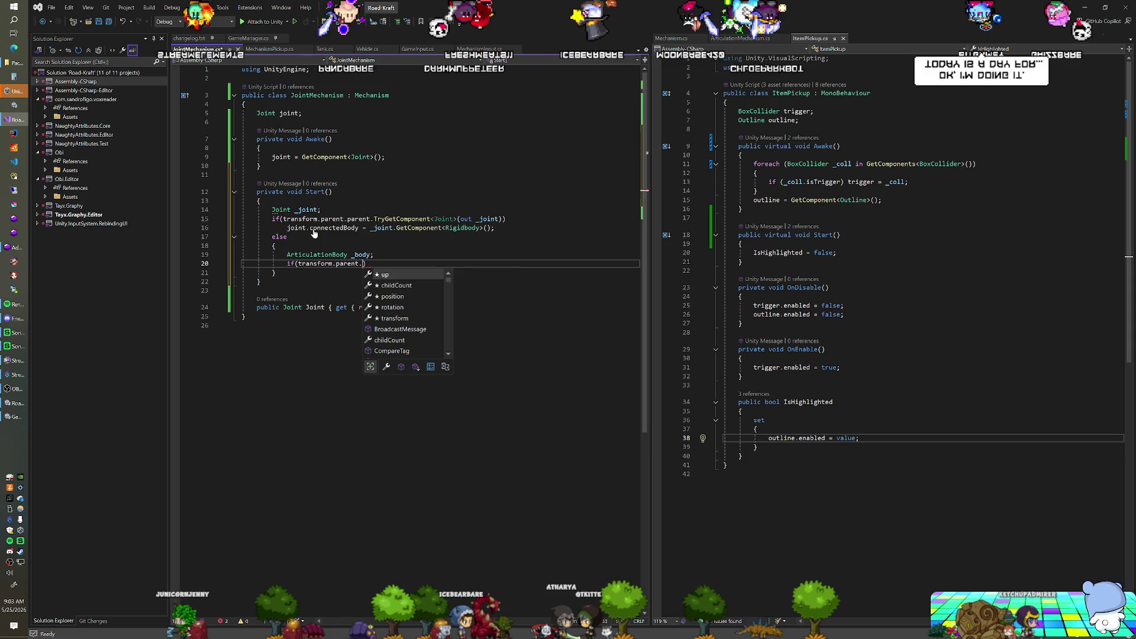
pyautogui.write('TryGetComponent<ArticulationBody>(out _body')
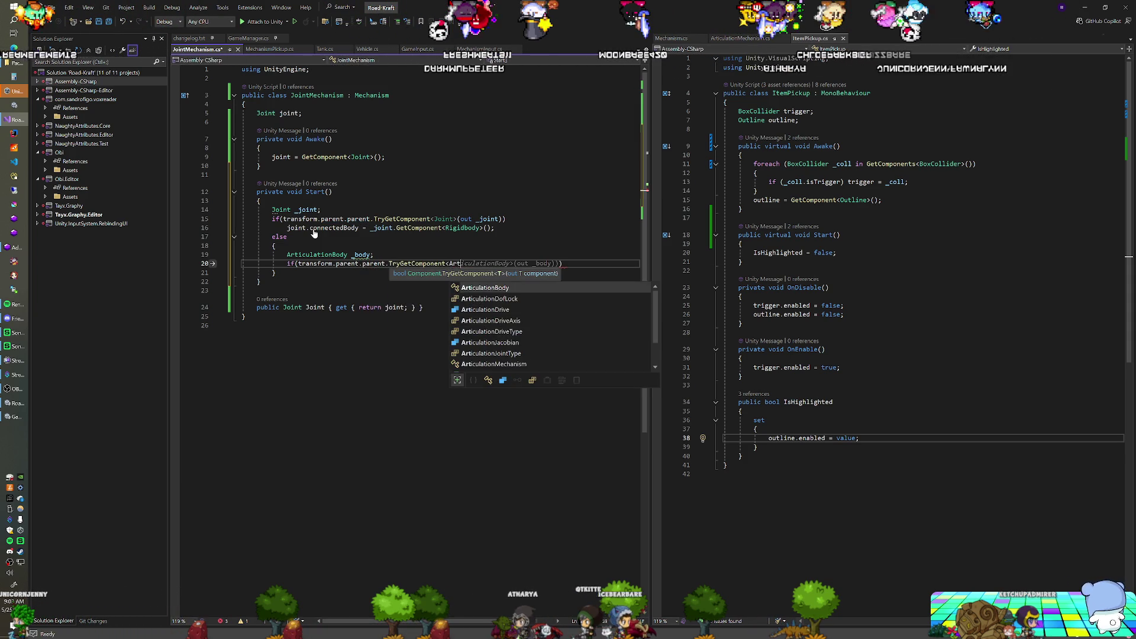
pyautogui.press('Tab')
pyautogui.write('>(out _body')
pyautogui.press('Tab')
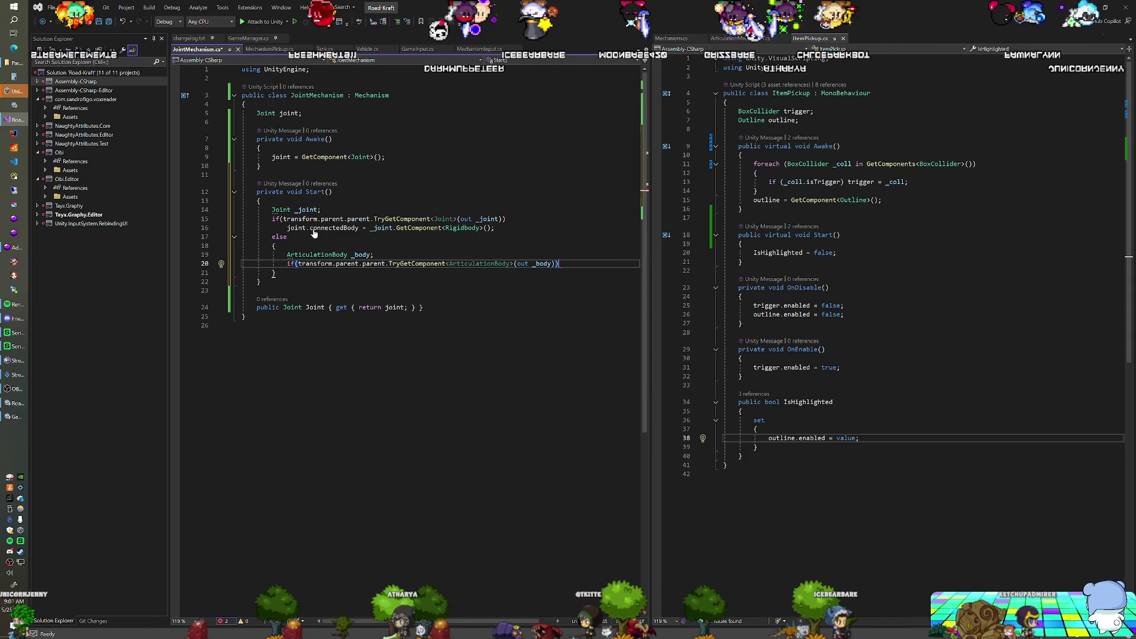
pyautogui.press('Return')
pyautogui.write('joint.con')
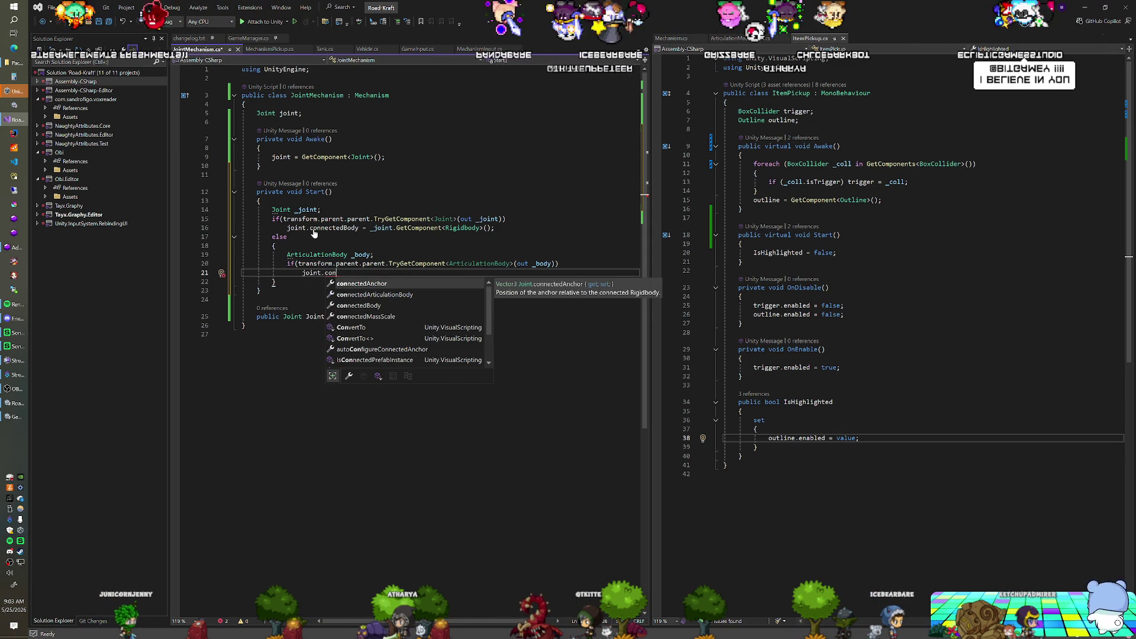
pyautogui.press('Down')
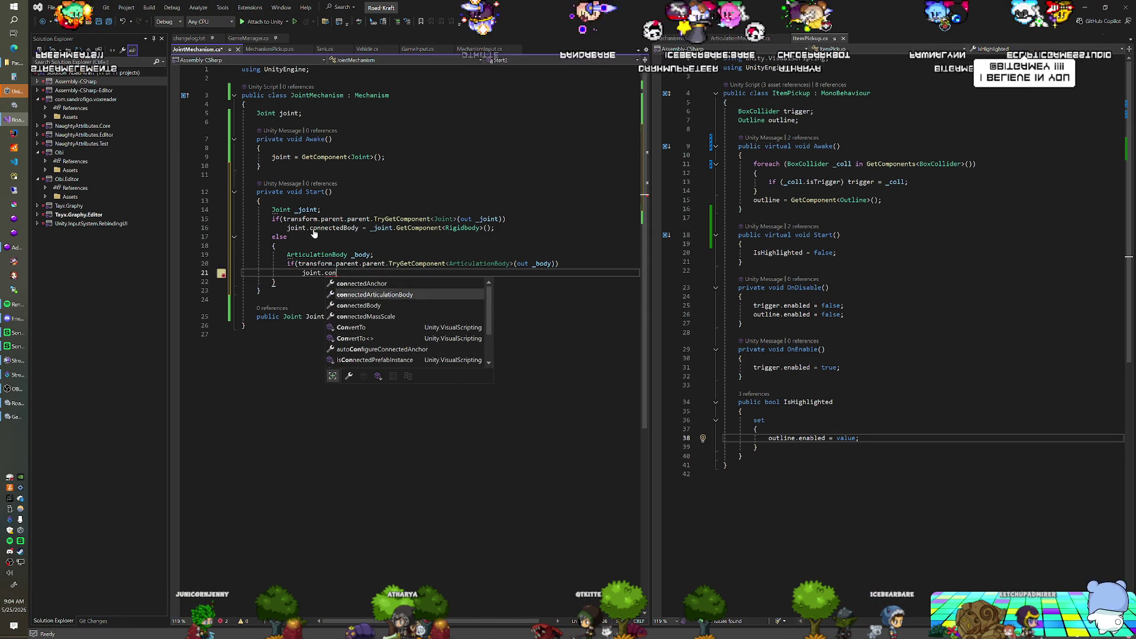
pyautogui.press('Tab')
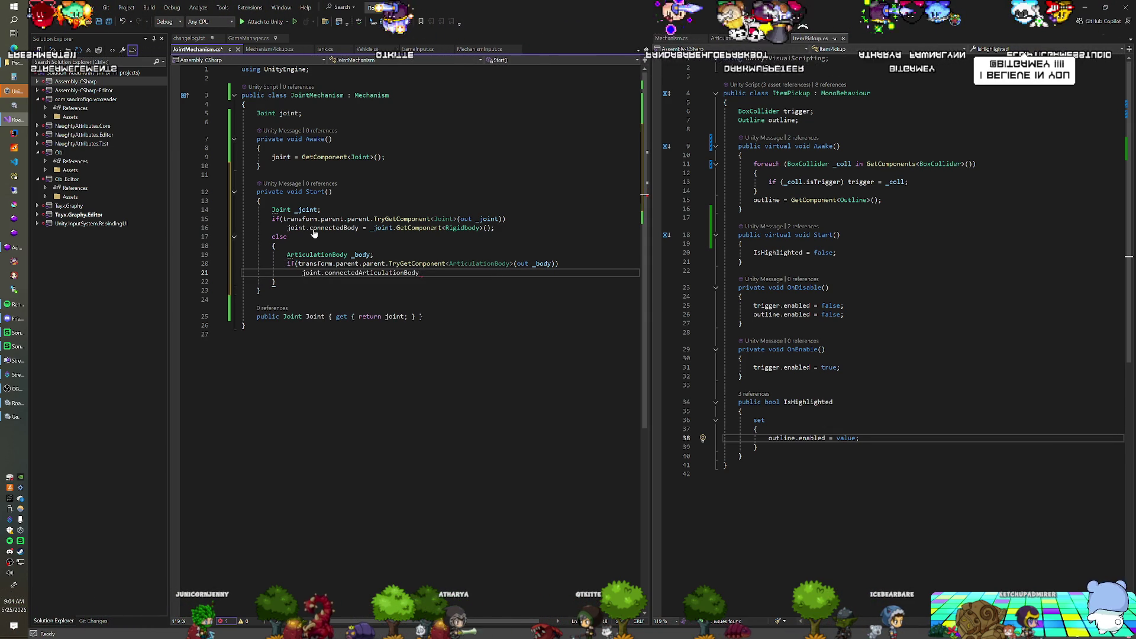
pyautogui.write('=')
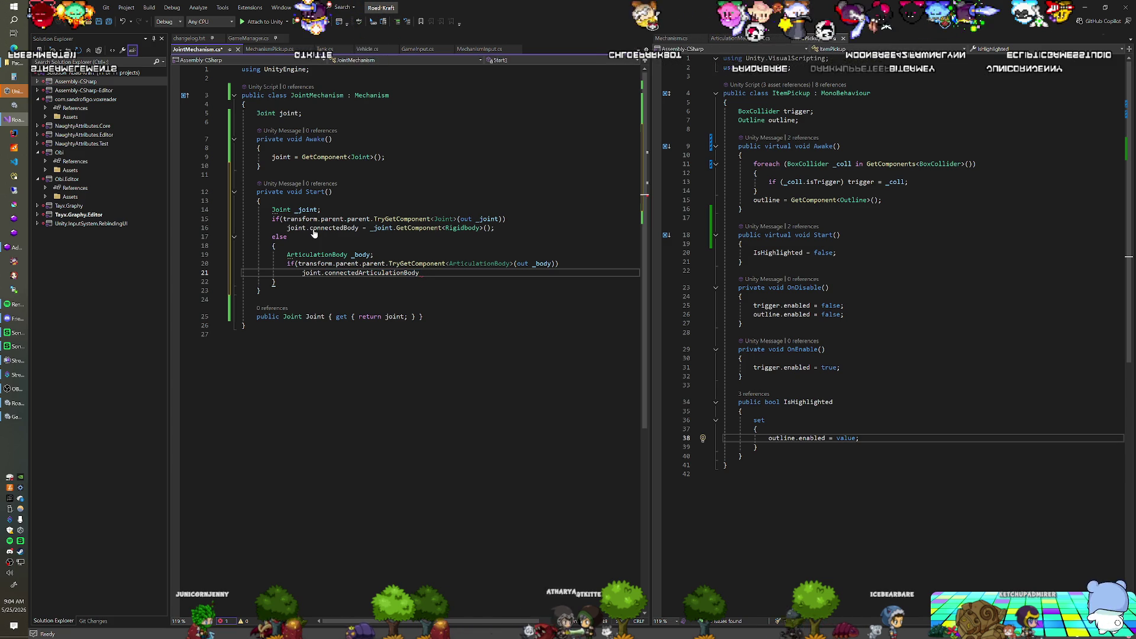
pyautogui.write(' _joint')
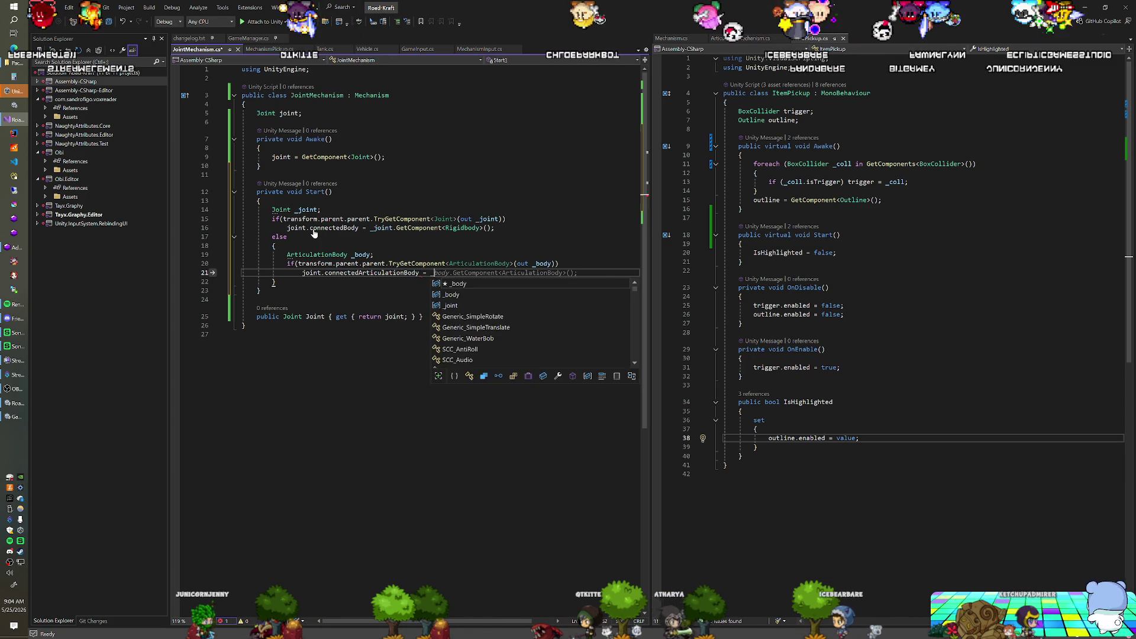
pyautogui.press('BackSpace')
pyautogui.press('BackSpace')
pyautogui.press('BackSpace')
pyautogui.write('body')
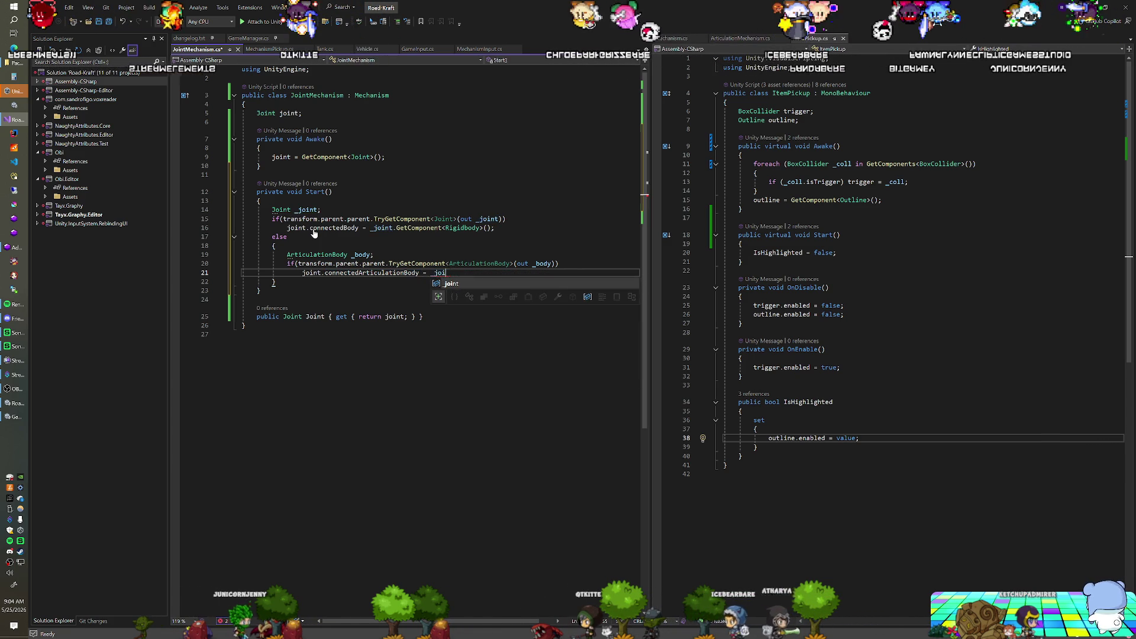
pyautogui.write('.')
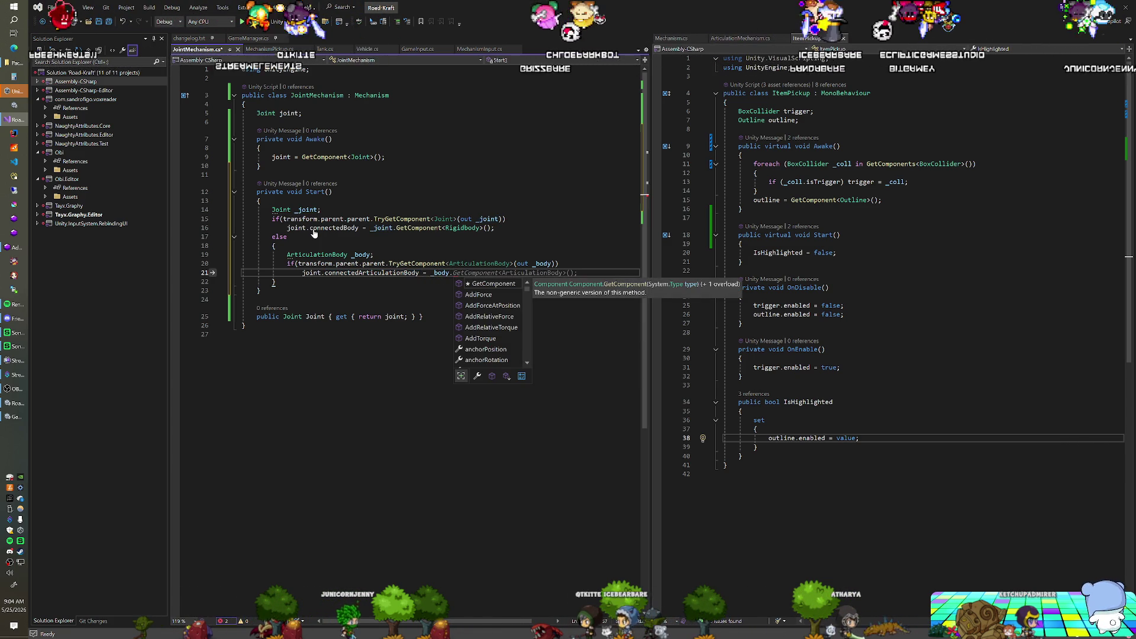
pyautogui.write('GetComponent')
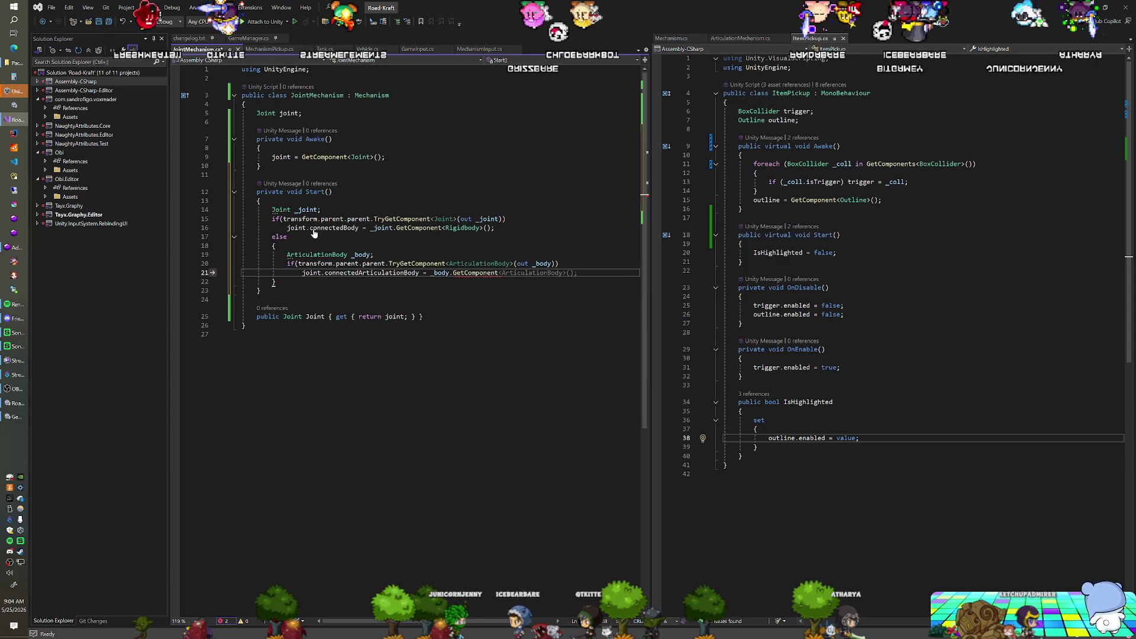
pyautogui.press('BackSpace')
pyautogui.press('BackSpace')
pyautogui.press('BackSpace')
pyautogui.write(';')
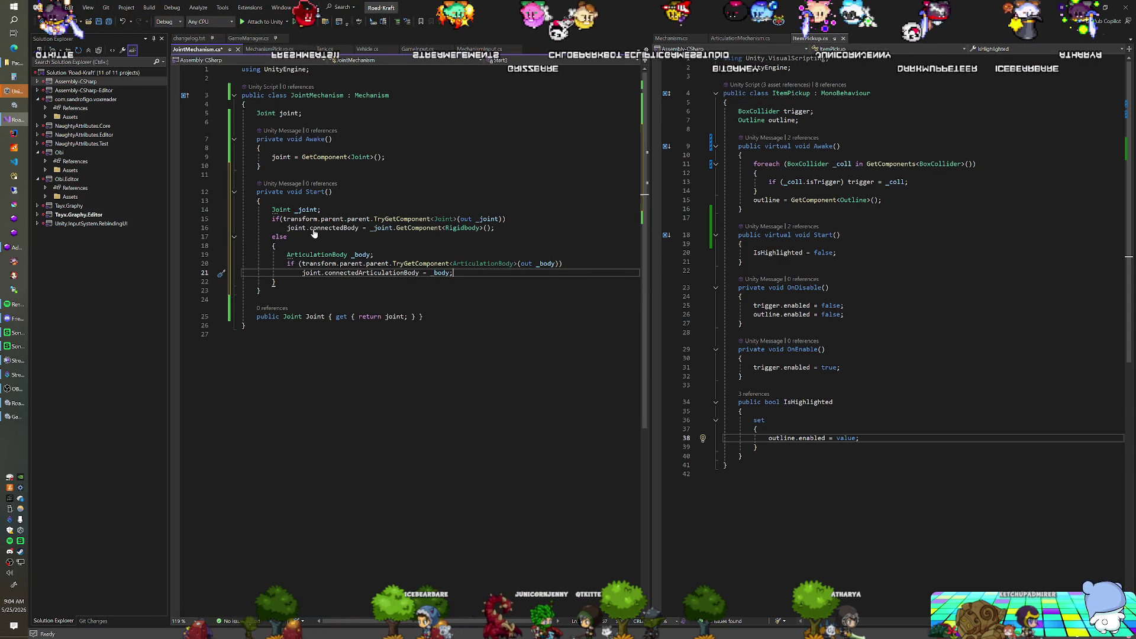
# Step: Save JointMechanism.cs and switch back to Unity to recompile
pyautogui.click(311, 240)
pyautogui.hotkey('ctrl', 's')
pyautogui.click(261, 201)
pyautogui.hotkey('alt', 'Tab')
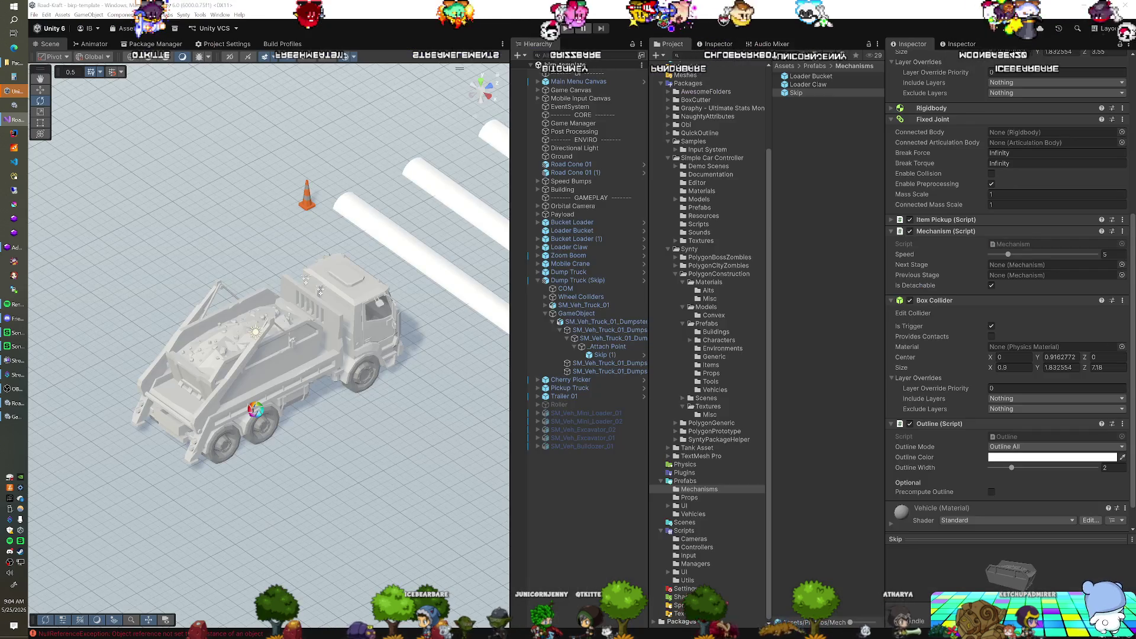
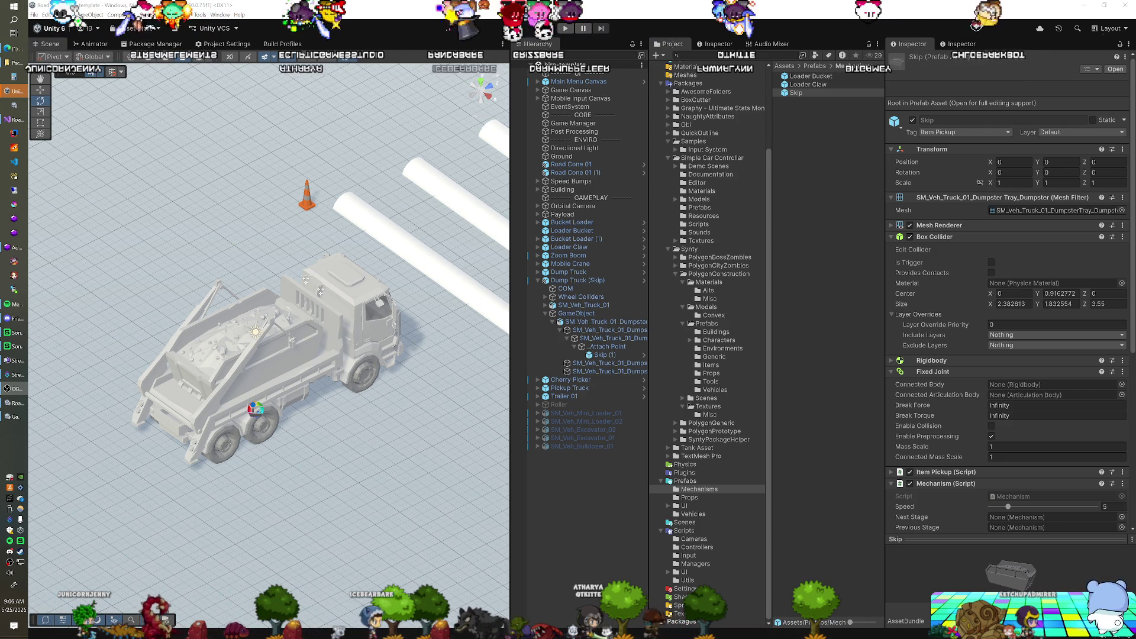
# Step: Select the truck's Skip (1) and collapse its Box Collider, Fixed Joint, Mechanism and Outline components
pyautogui.hotkey('ctrl', '`')
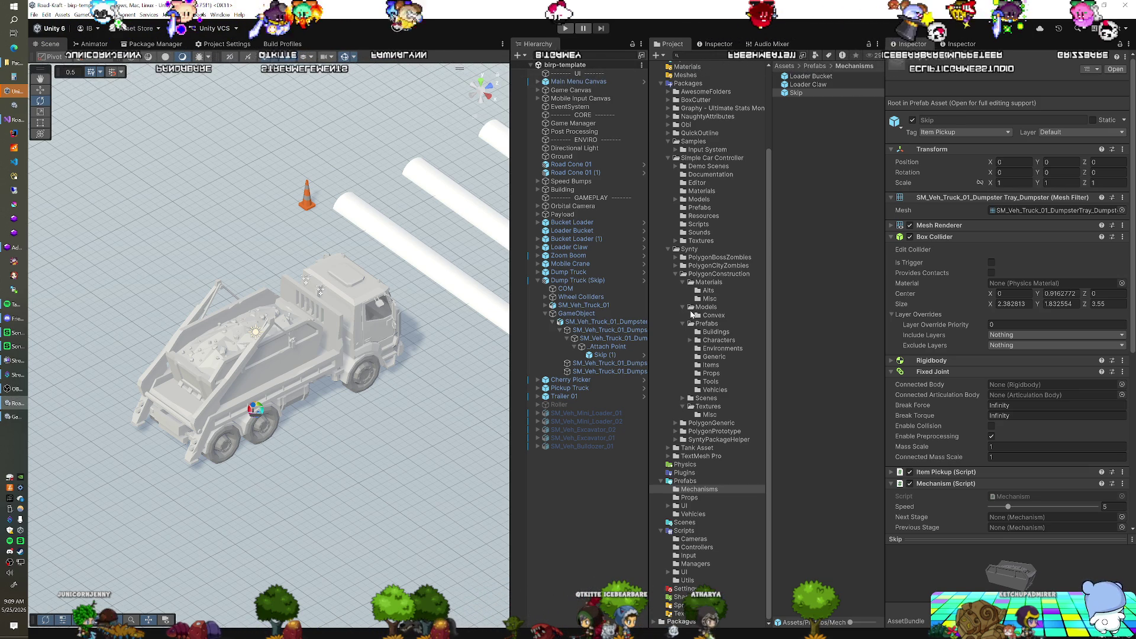
pyautogui.click(589, 355)
pyautogui.moveTo(343, 379); pyautogui.dragTo(255, 384)
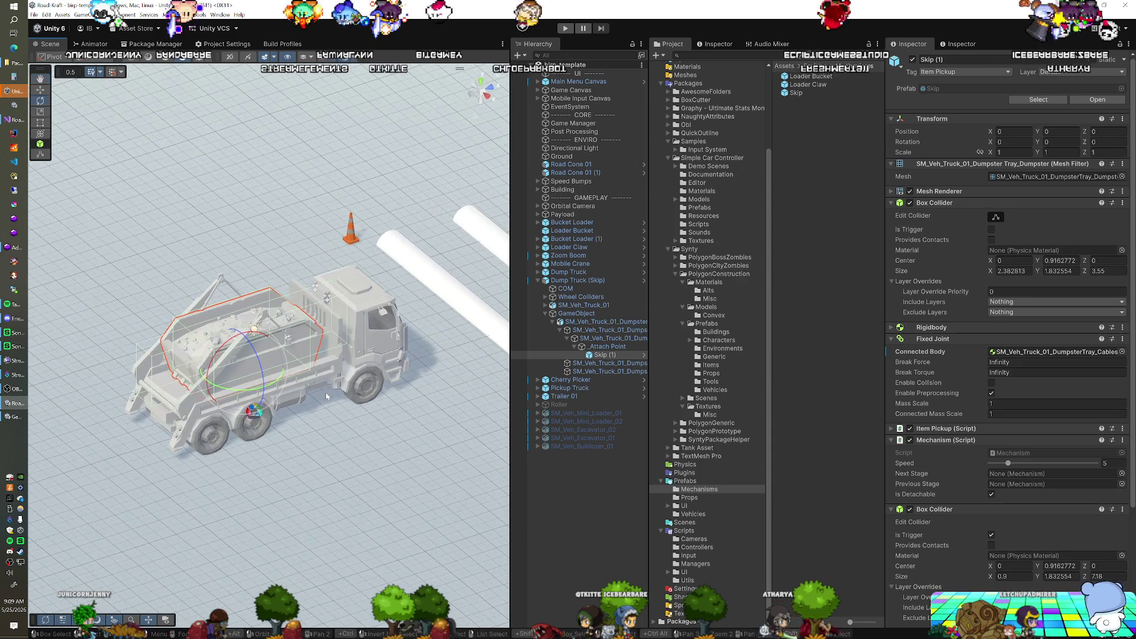
pyautogui.click(891, 202)
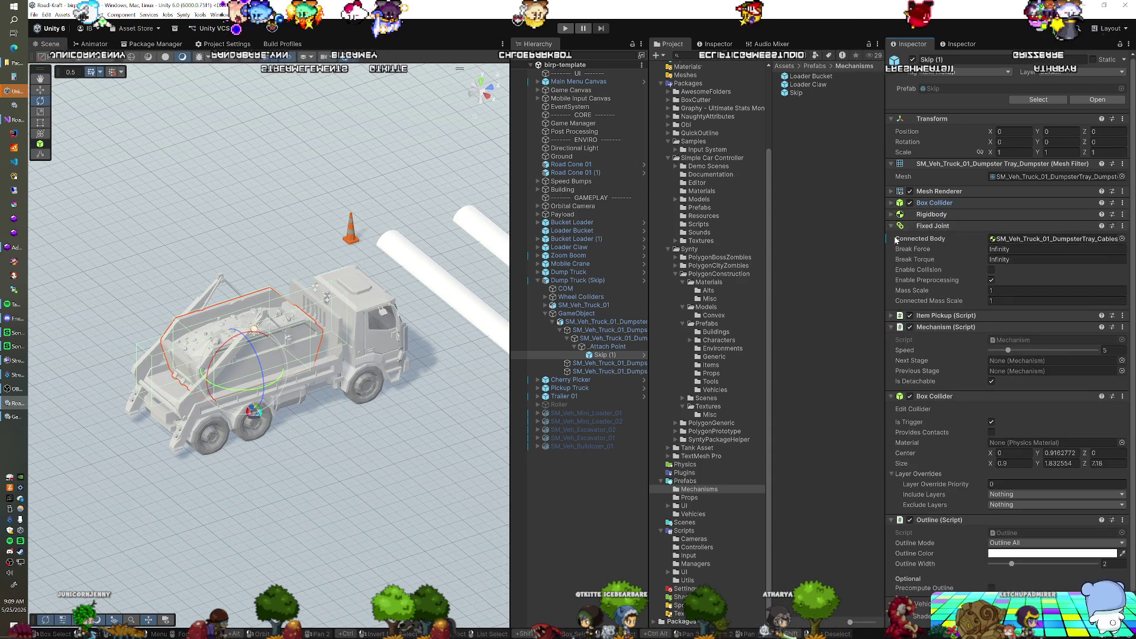
pyautogui.click(893, 225)
pyautogui.click(891, 248)
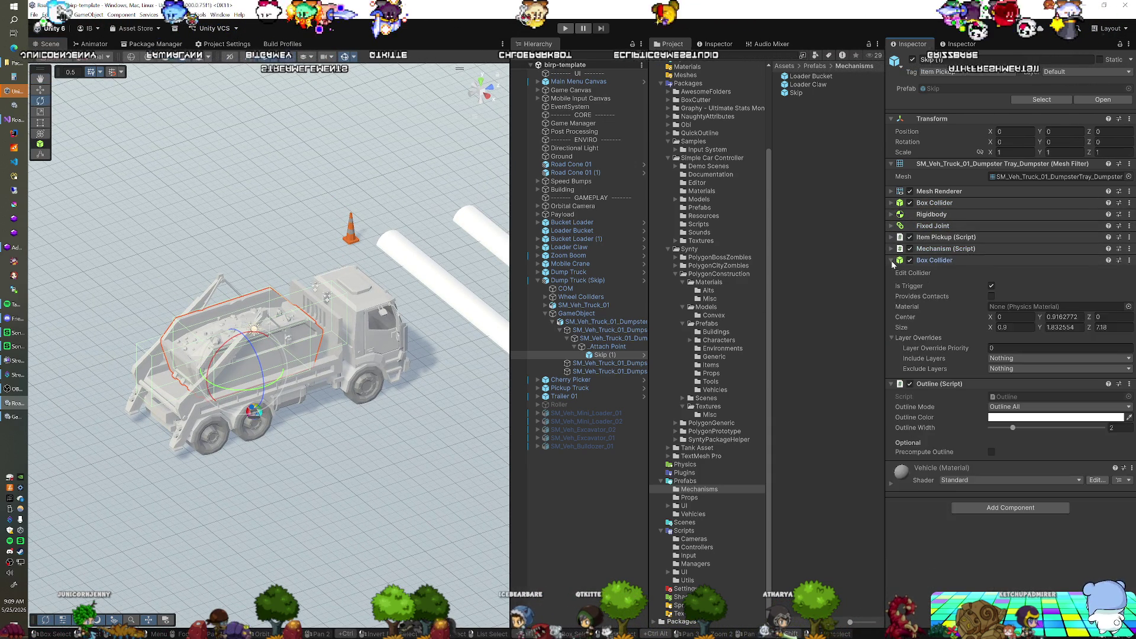
pyautogui.click(891, 261)
pyautogui.click(891, 272)
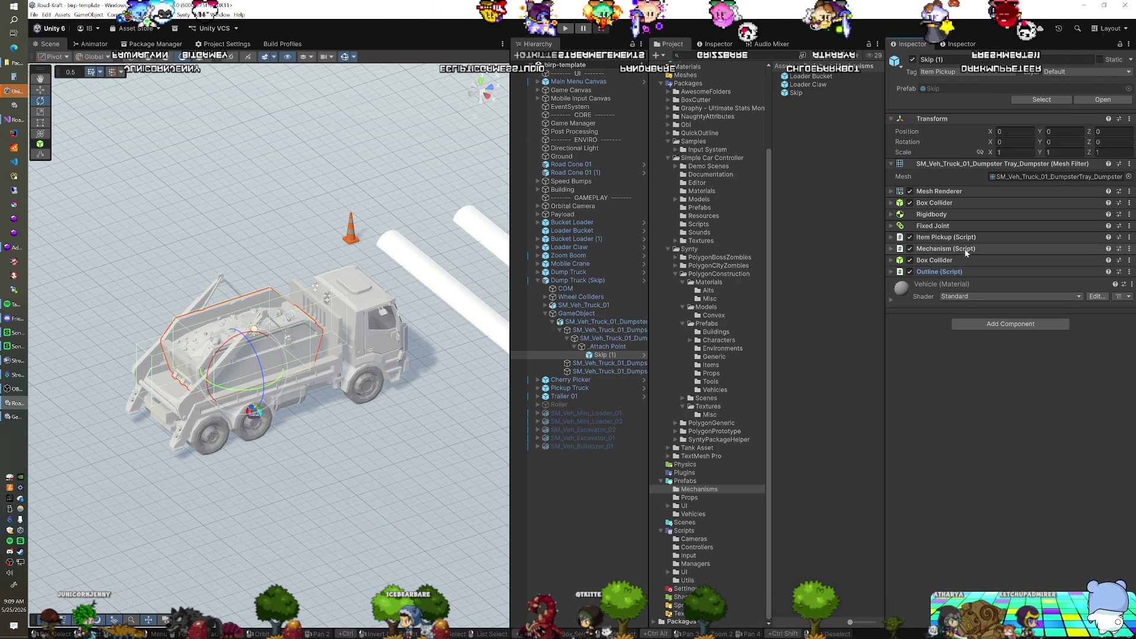
pyautogui.click(892, 205)
pyautogui.click(892, 204)
# Step: Revert the Skip (1) Fixed Joint's Connected Body to None and start Play mode
pyautogui.click(890, 225)
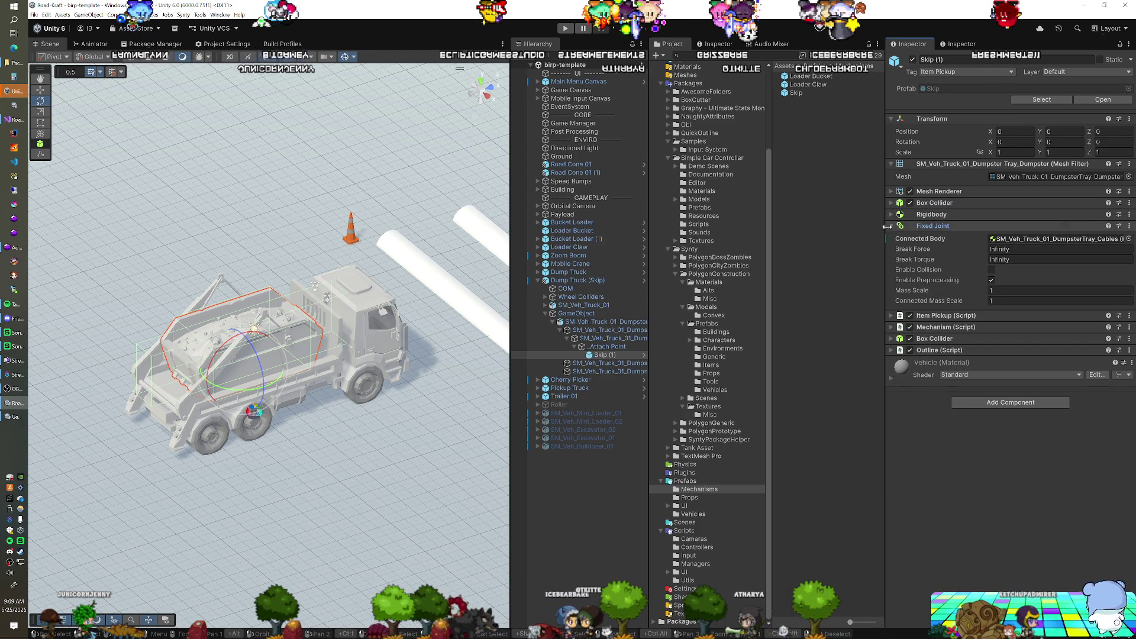
pyautogui.click(890, 215)
pyautogui.click(890, 217)
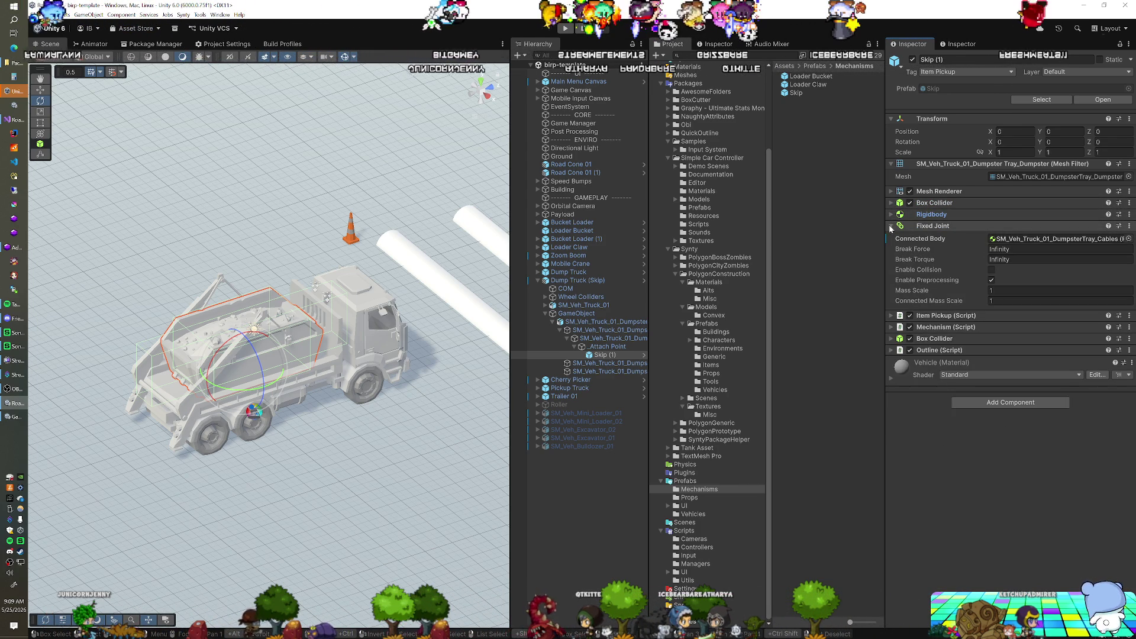
pyautogui.rightClick(931, 241)
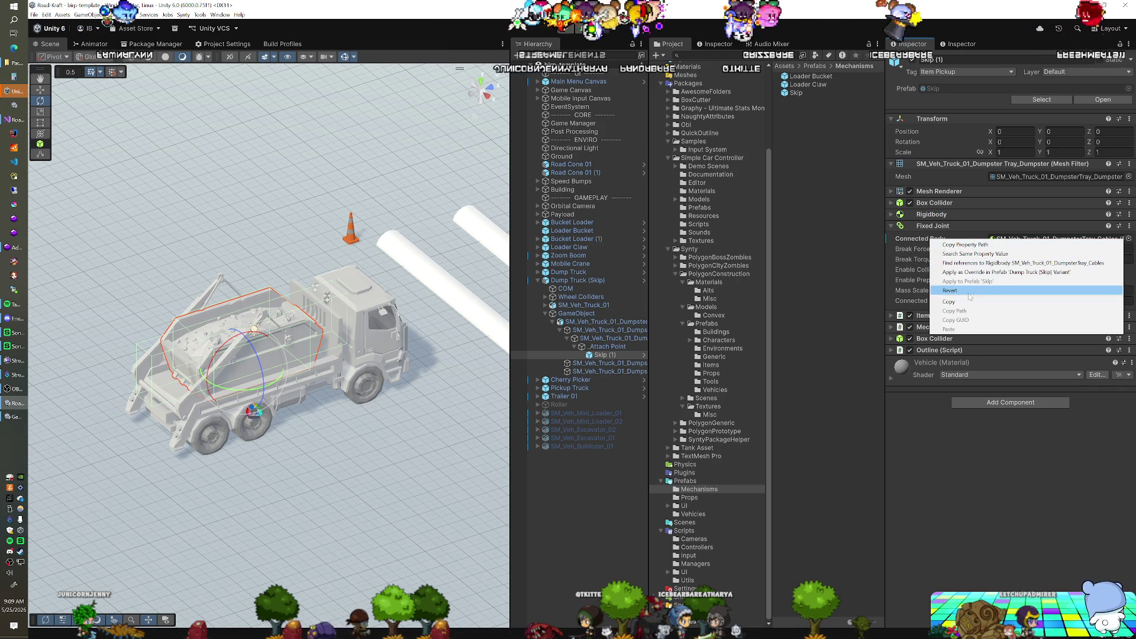
pyautogui.click(934, 291)
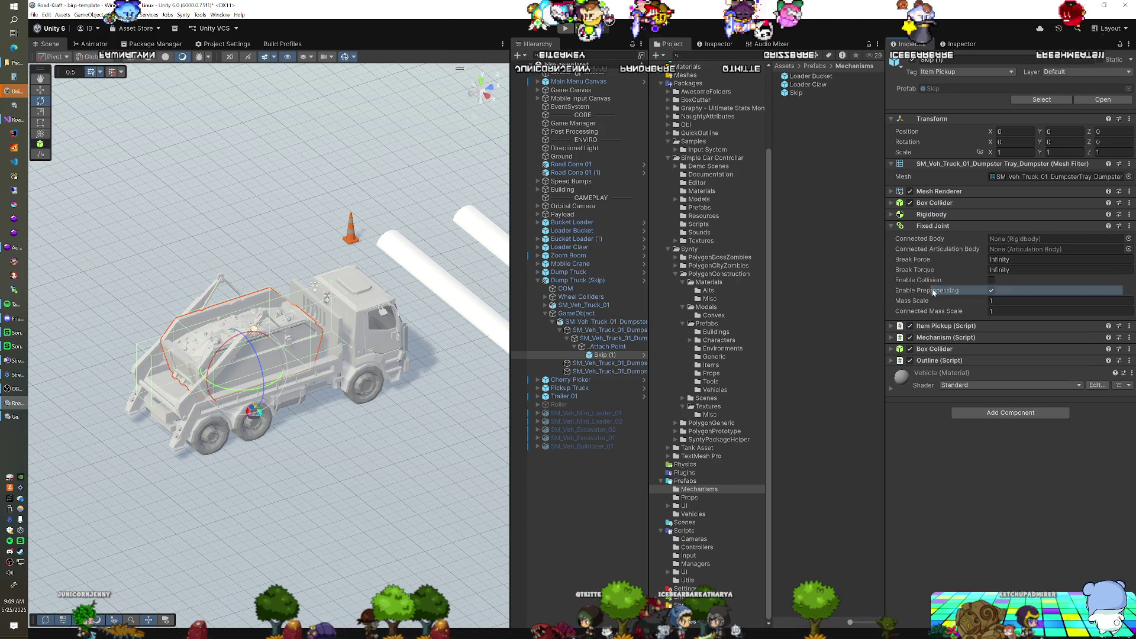
pyautogui.click(567, 28)
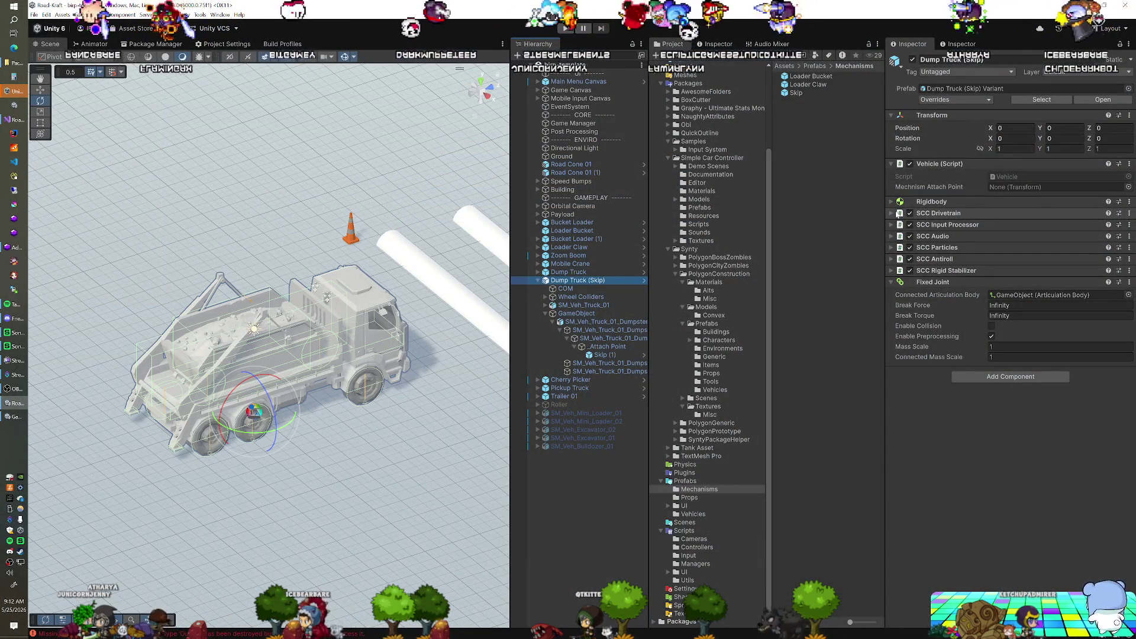
# Step: Assign _Attach Point as Mechanism Attach Point, then check the plain Dump Truck prefab's tray door hinge joint
pyautogui.moveTo(989, 192); pyautogui.dragTo(1005, 190)
pyautogui.rightClick(952, 188)
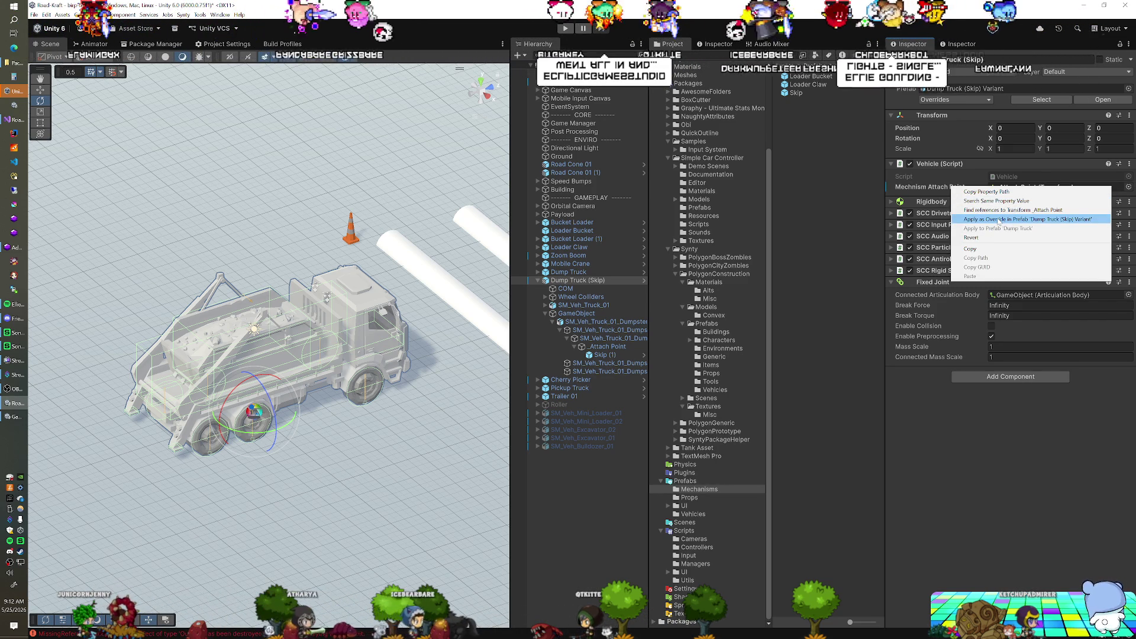
pyautogui.click(590, 272)
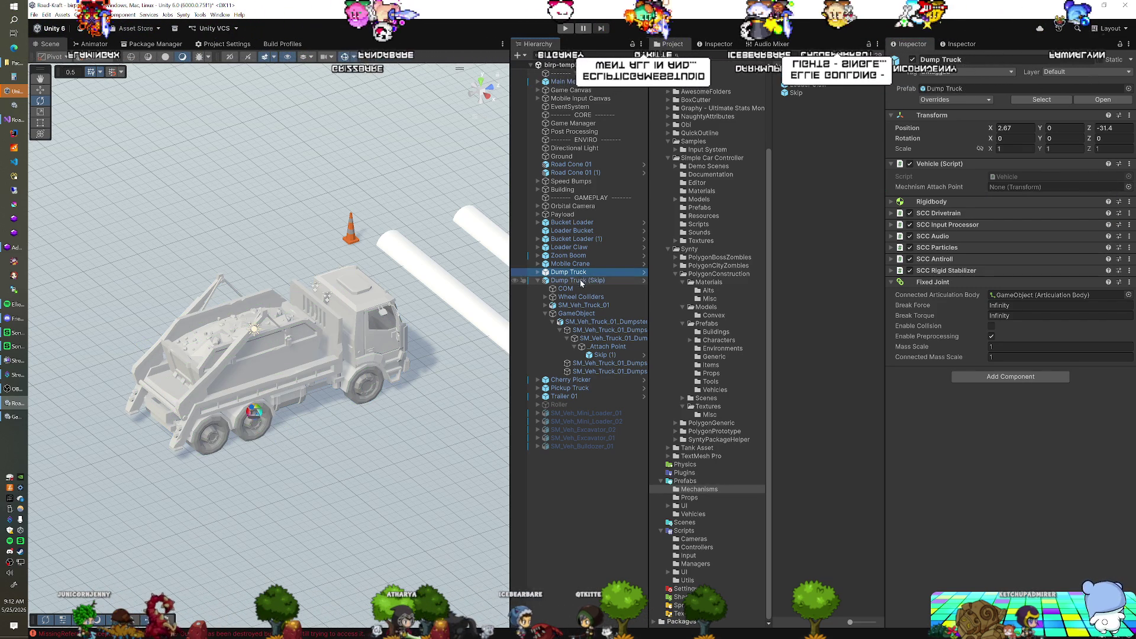
pyautogui.click(644, 273)
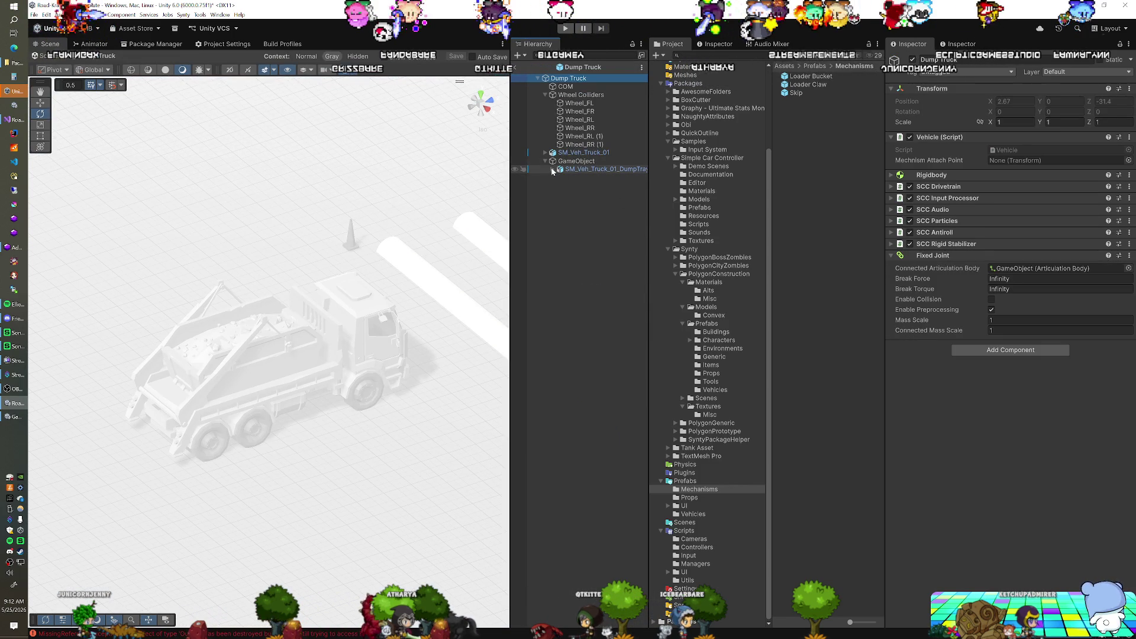
pyautogui.click(586, 177)
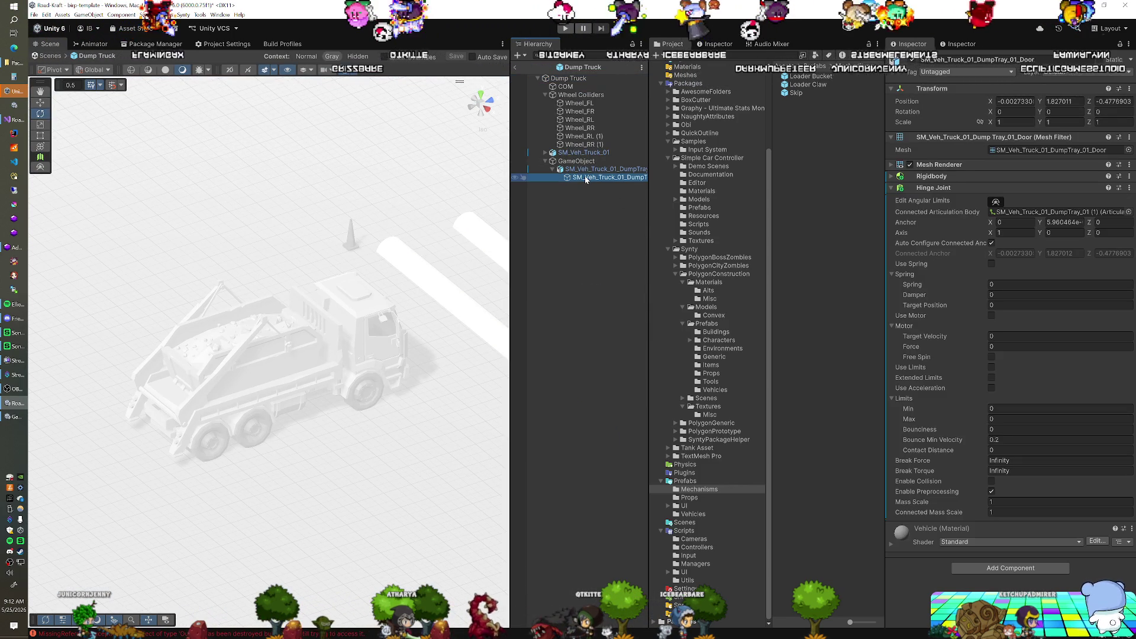
pyautogui.click(517, 69)
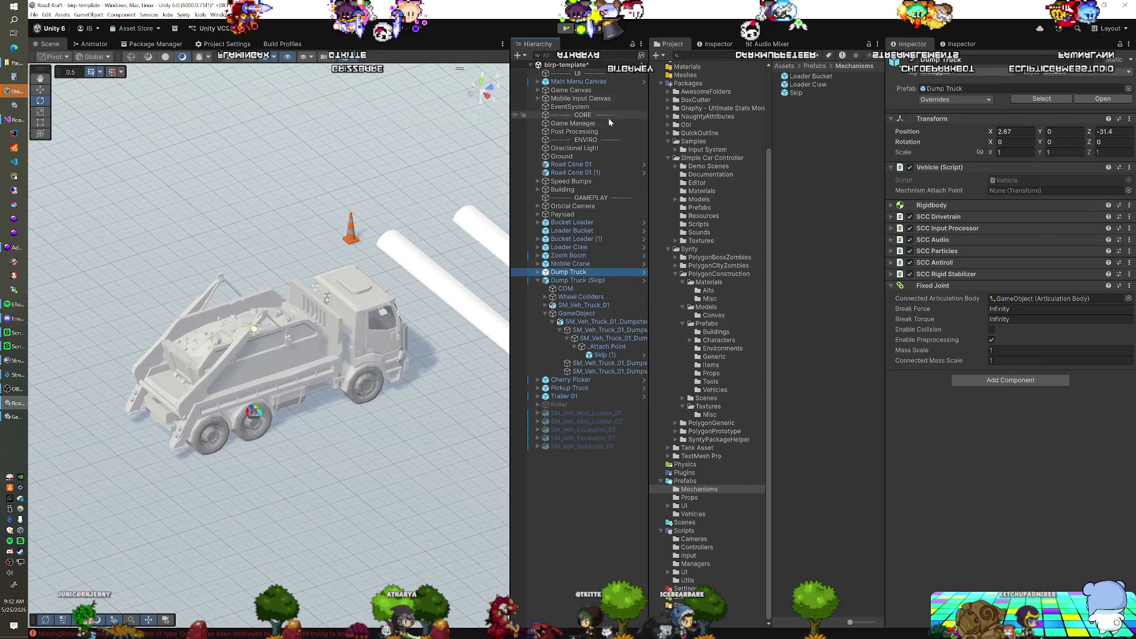
# Step: Apply the Mechanism Attach Point override to the 'Dump Truck (Skip) Variant' prefab
pyautogui.click(572, 280)
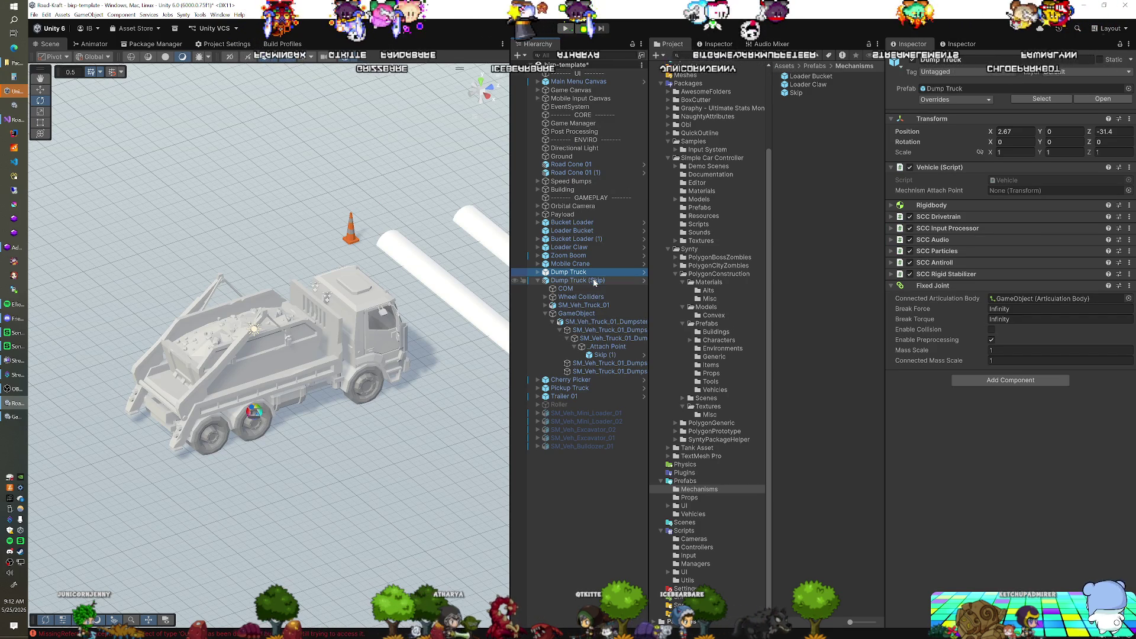
pyautogui.rightClick(950, 189)
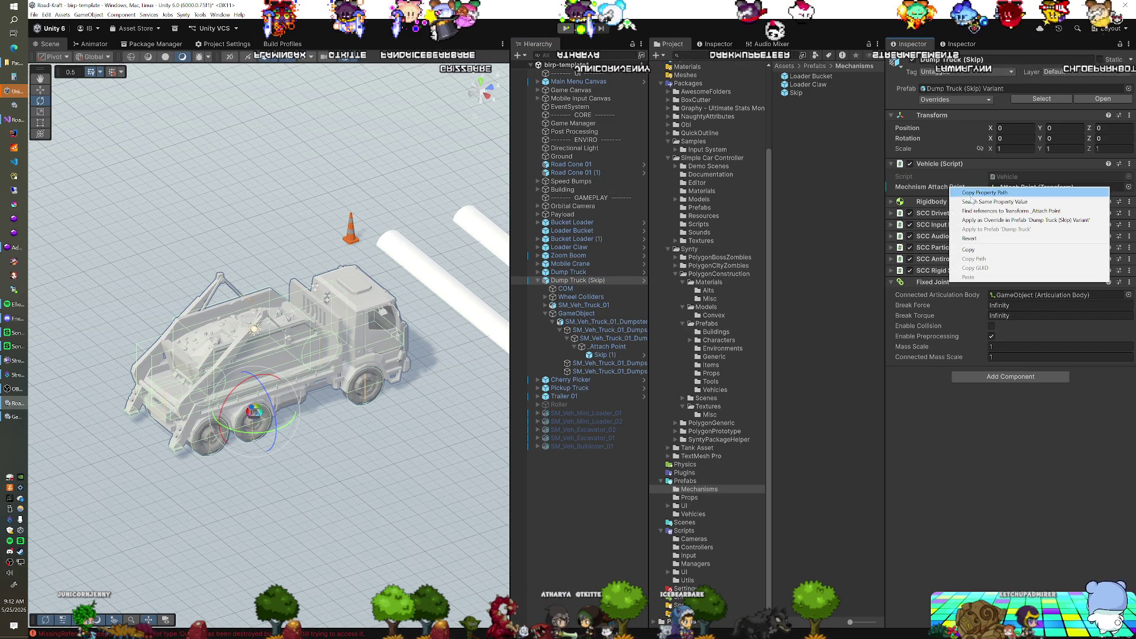
pyautogui.click(975, 220)
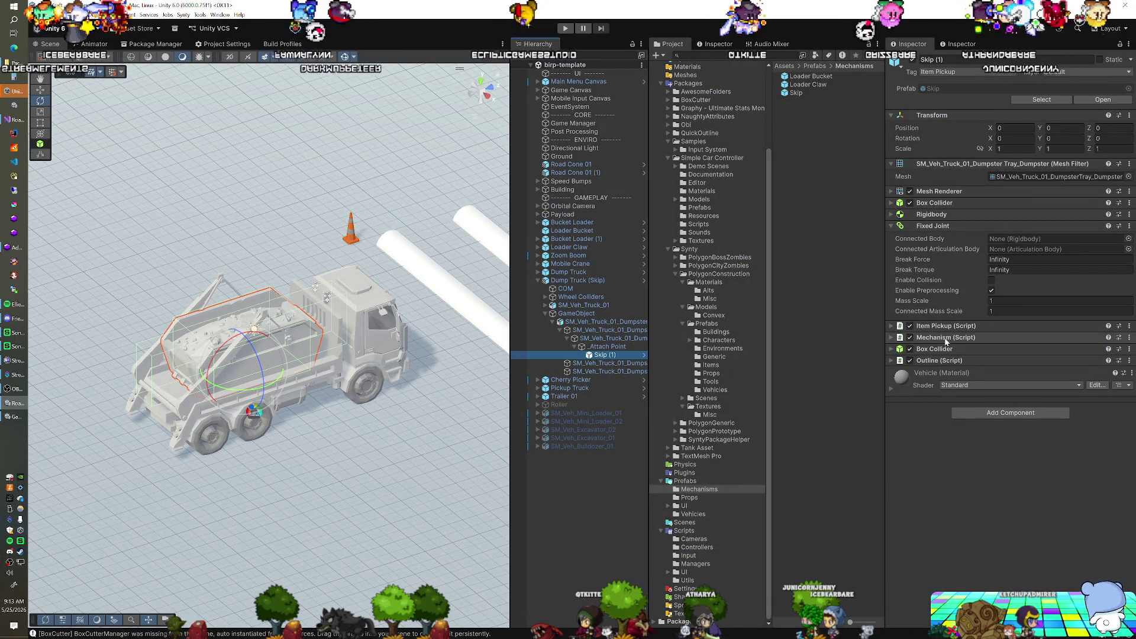
# Step: Remove the Mechanism script component from the Skip prefab asset
pyautogui.click(1041, 99)
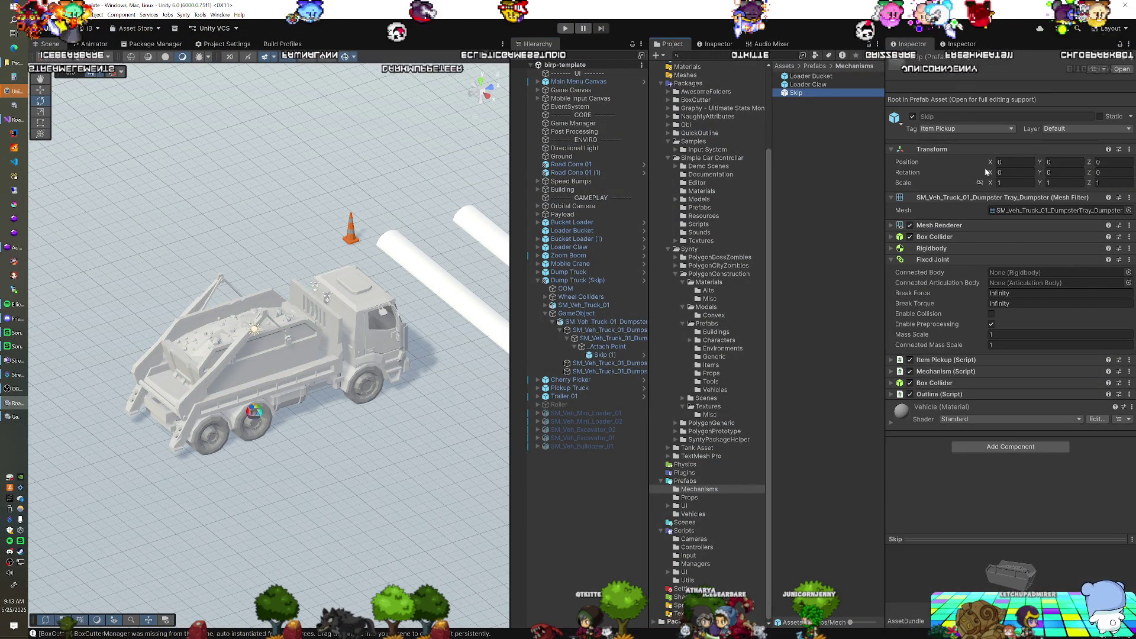
pyautogui.rightClick(973, 373)
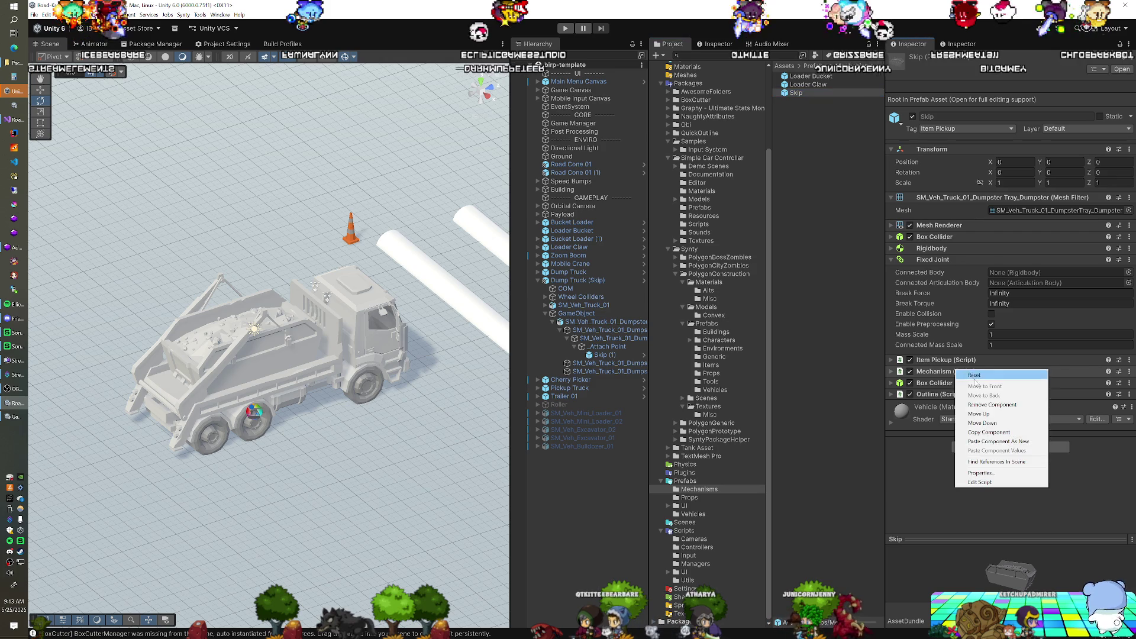
pyautogui.click(992, 405)
# Step: Add a Joint Mechanism (Script) via 'join' search, tick Is Detachable, and enter Play mode
pyautogui.click(967, 435)
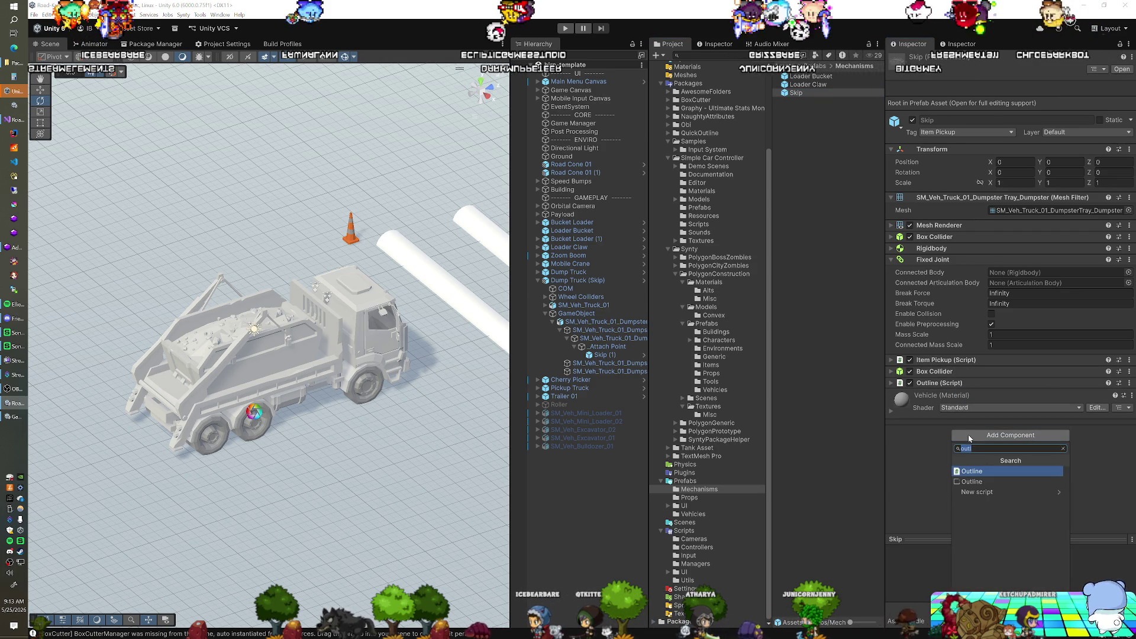
pyautogui.write('join')
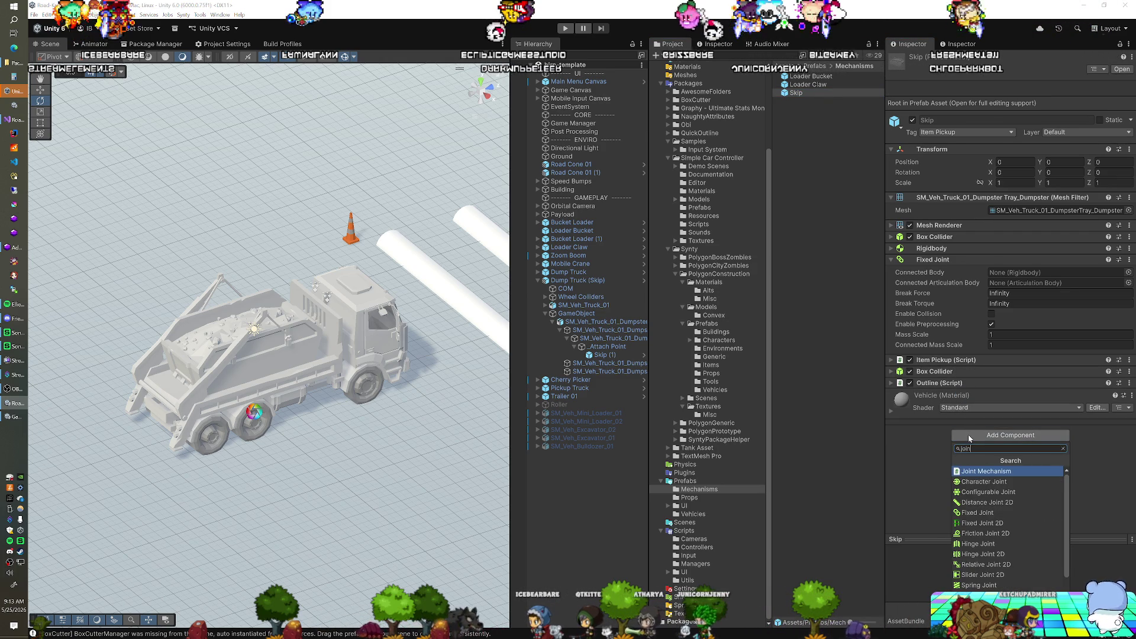
pyautogui.press('Return')
pyautogui.click(999, 448)
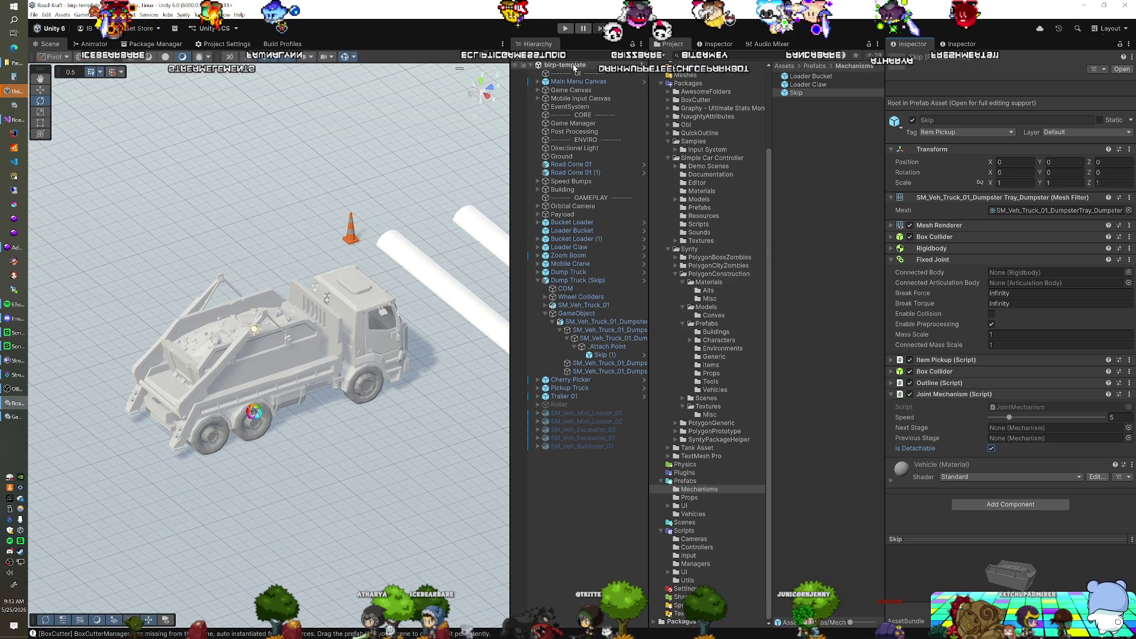
pyautogui.click(565, 29)
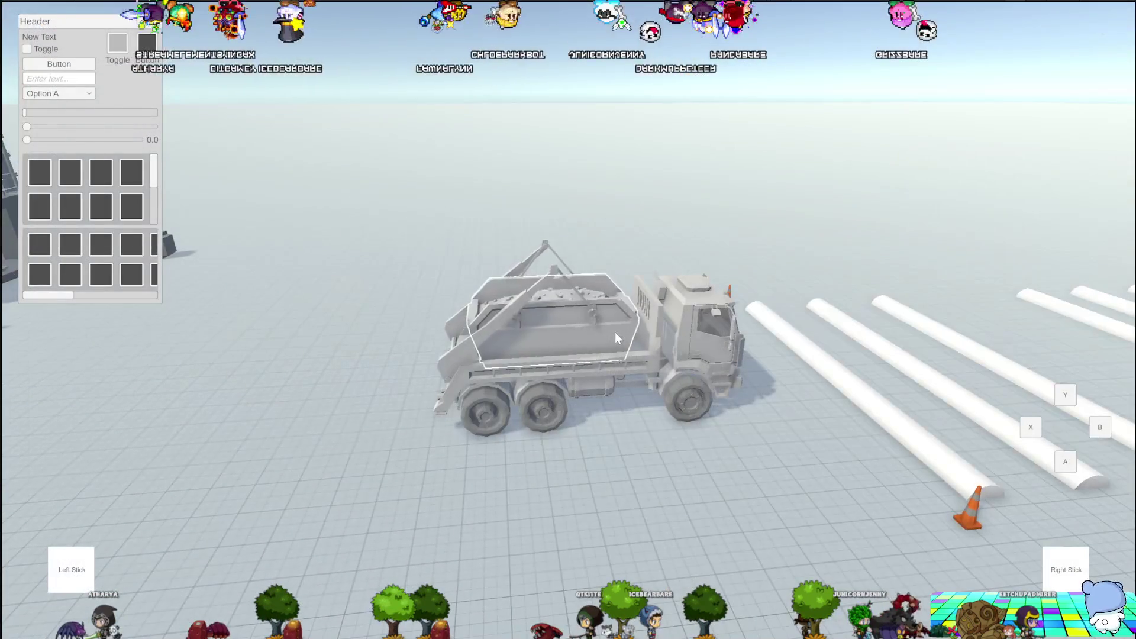
# Step: Lift and tilt the skip on its arms, then select Dump Truck (Skip) to view its components
pyautogui.click(615, 333)
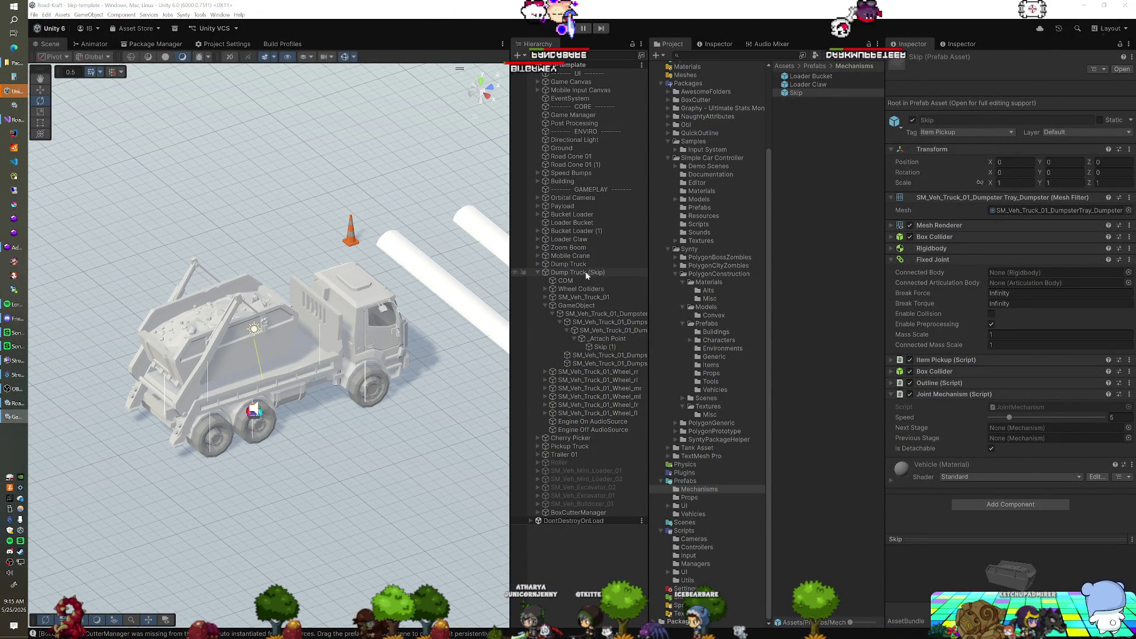
pyautogui.click(586, 276)
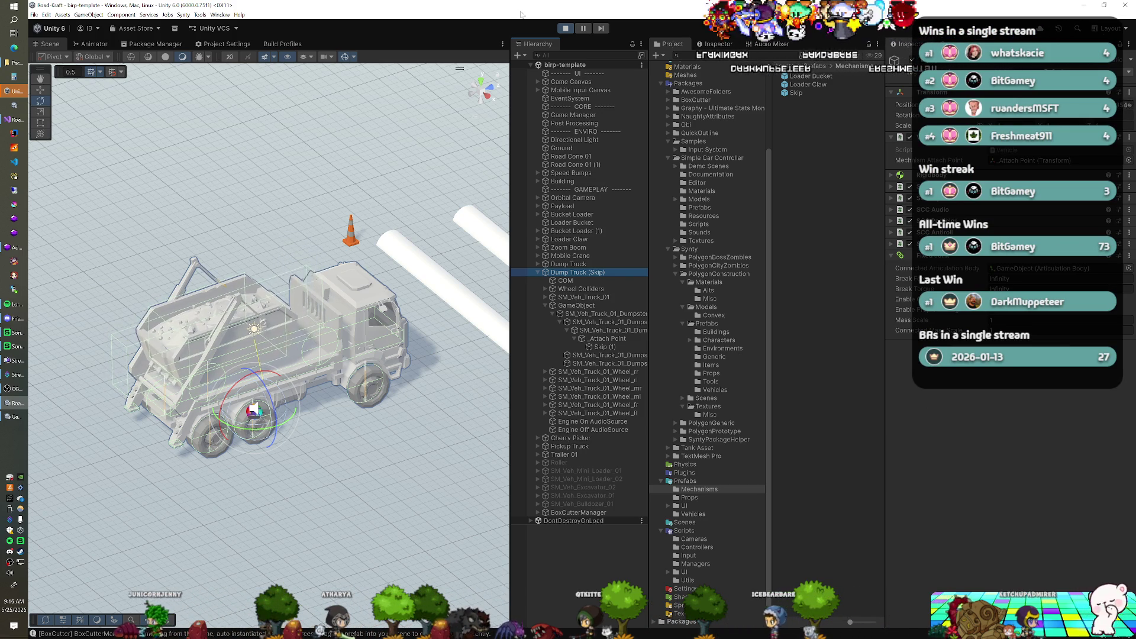
# Step: Set the skip down behind the truck, cycling camera views with C, then switch the Inspector to Debug
pyautogui.hotkey('alt', 'Tab')
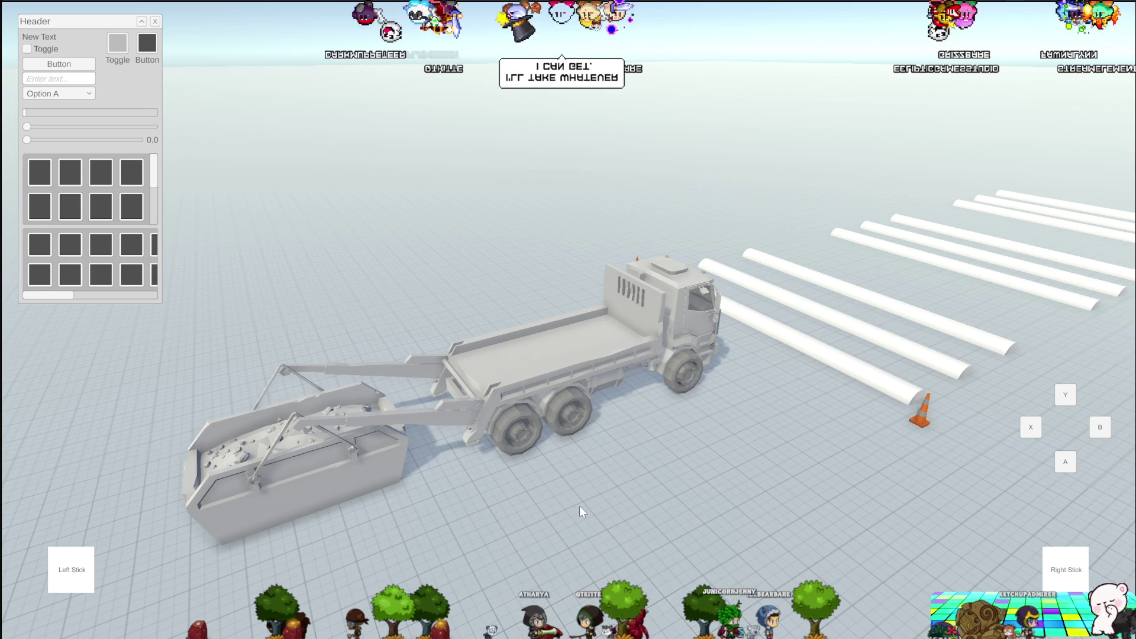
pyautogui.press('c')
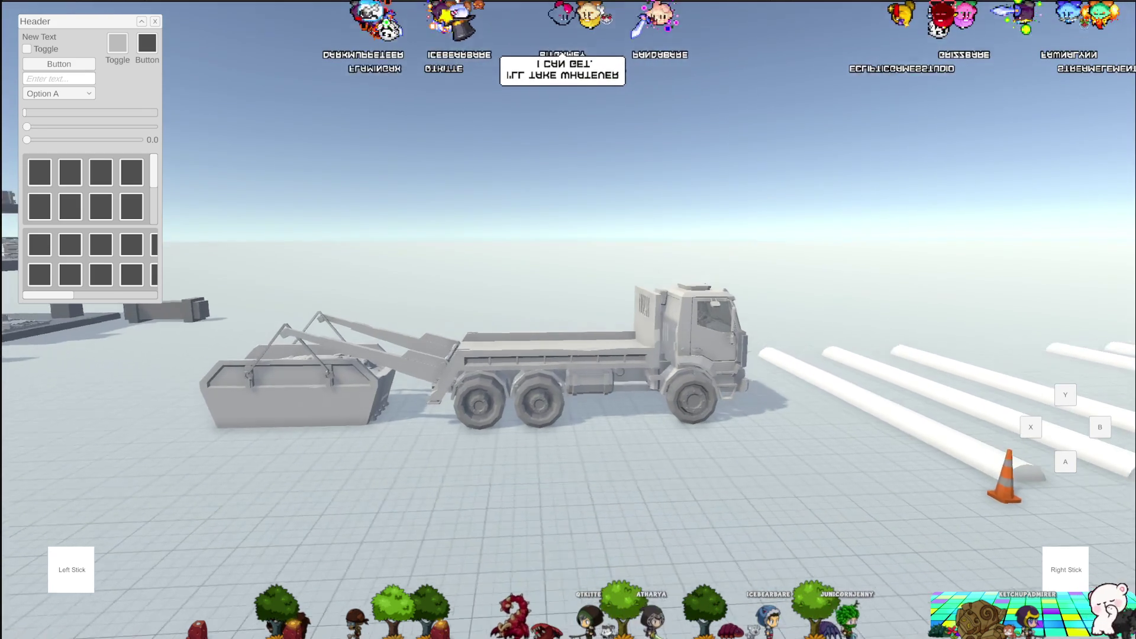
pyautogui.press('c')
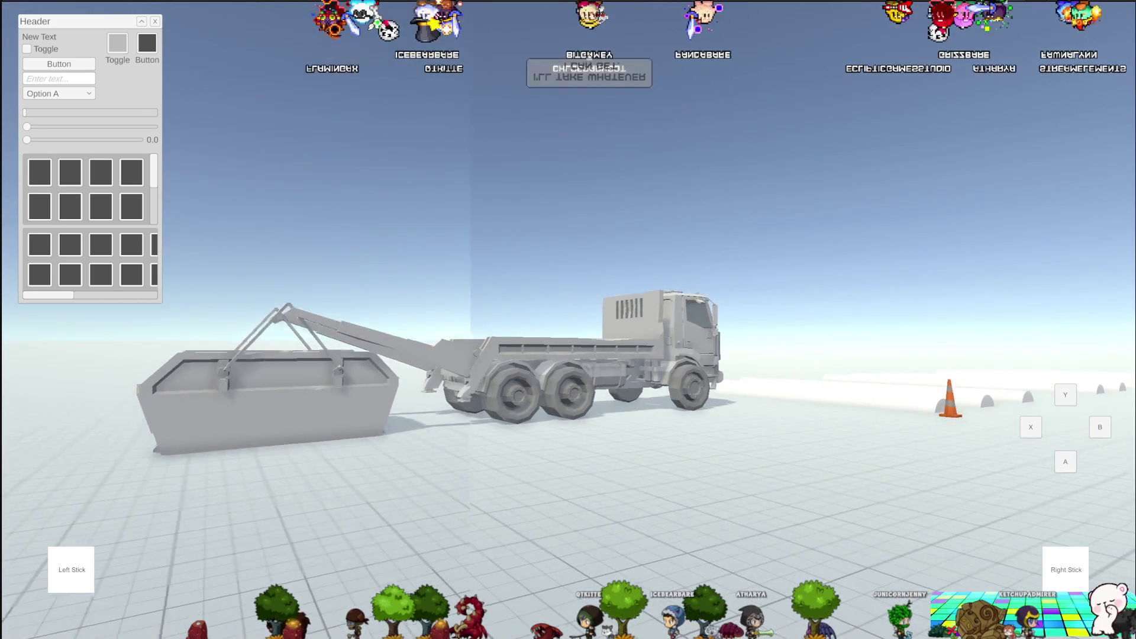
pyautogui.press('c')
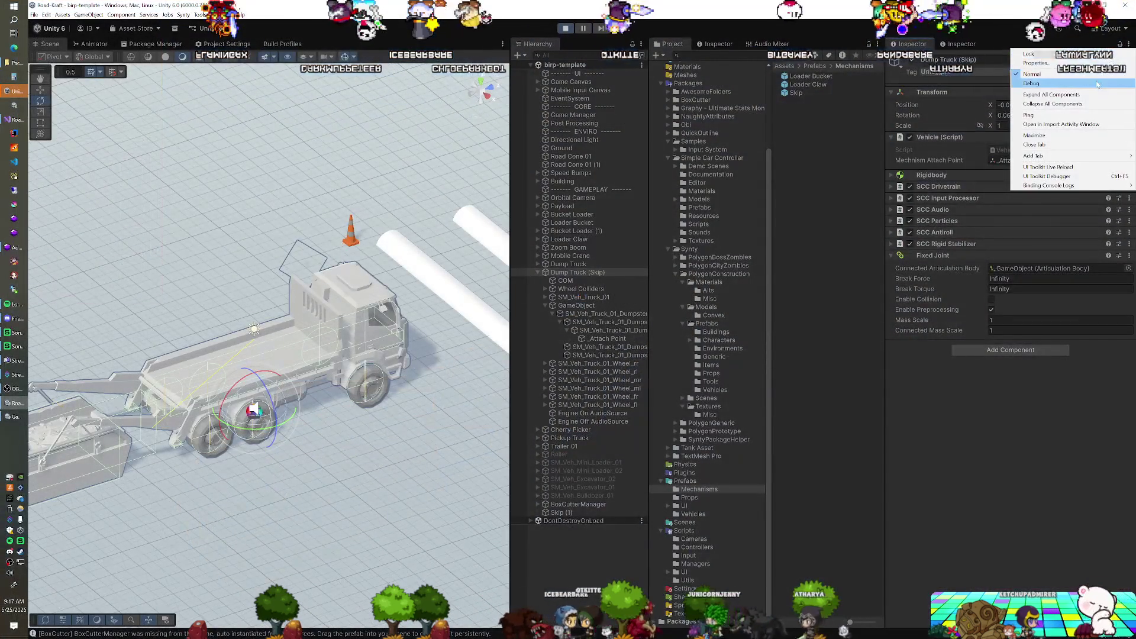
pyautogui.click(1096, 84)
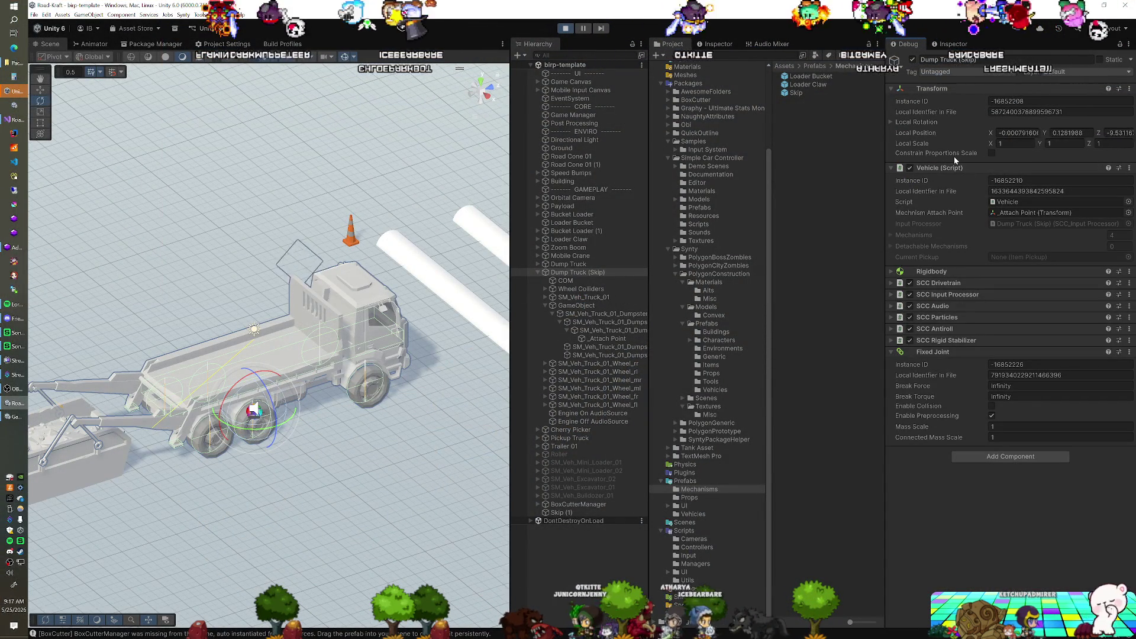
# Step: Expand the truck's Detachable Mechanisms and Mechanisms lists, then inspect the Skip prefab's components
pyautogui.click(913, 246)
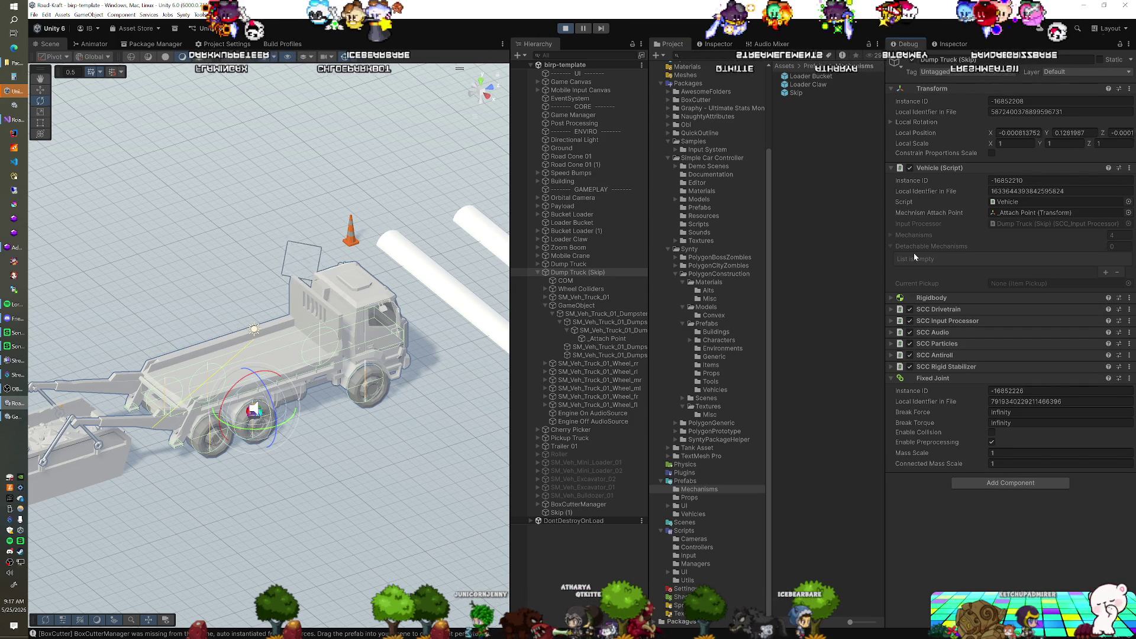
pyautogui.click(953, 237)
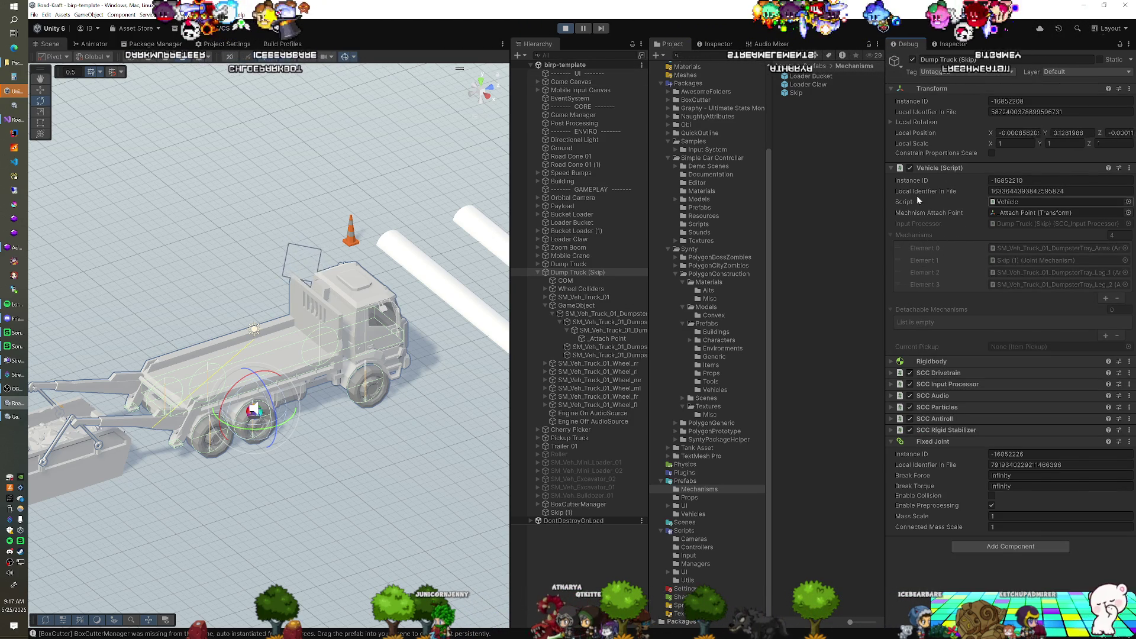
pyautogui.click(817, 93)
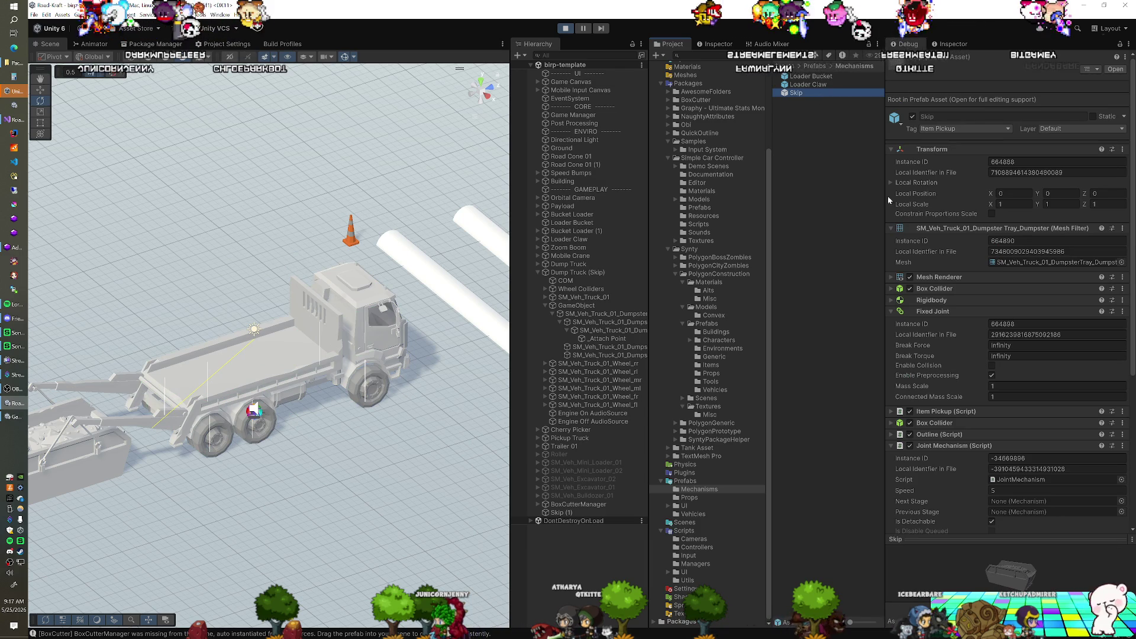
pyautogui.scroll(-5, 938, 356)
pyautogui.scroll(5, 938, 356)
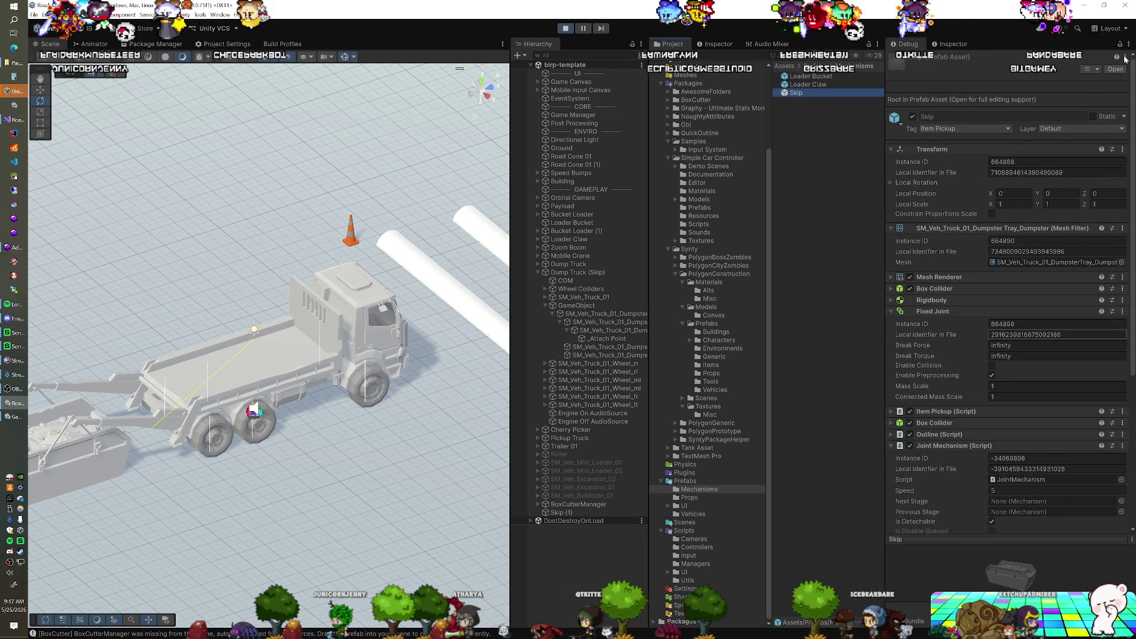
# Step: Switch the Inspector back to Normal view
pyautogui.click(1128, 45)
pyautogui.click(1129, 46)
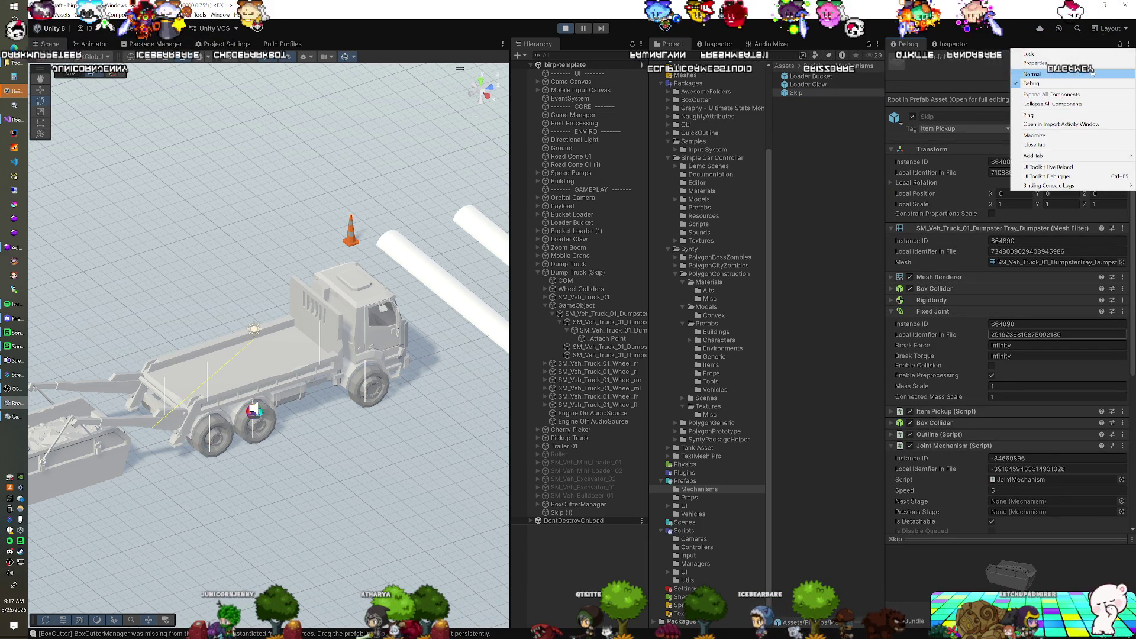
pyautogui.click(1086, 74)
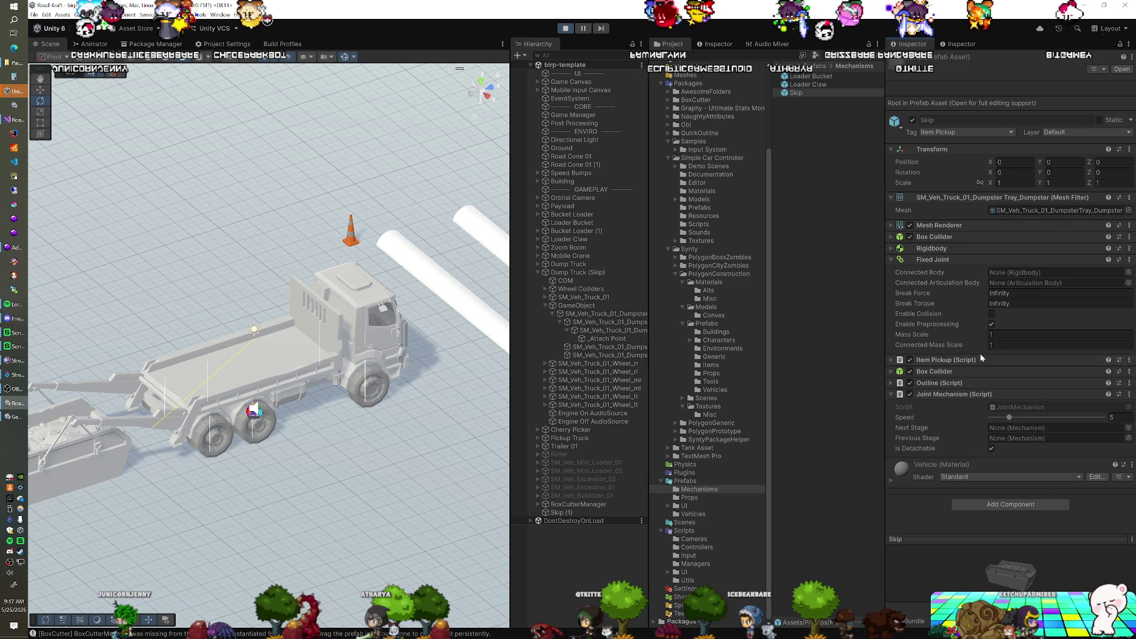
# Step: Stop the running game and switch over to Visual Studio
pyautogui.click(566, 29)
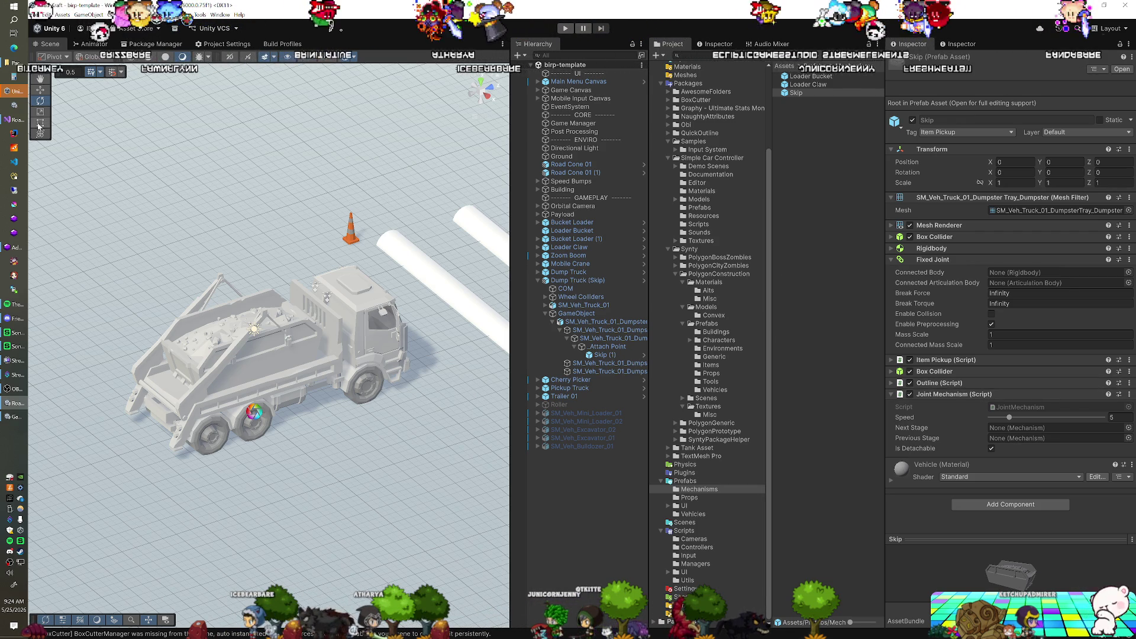
pyautogui.click(15, 119)
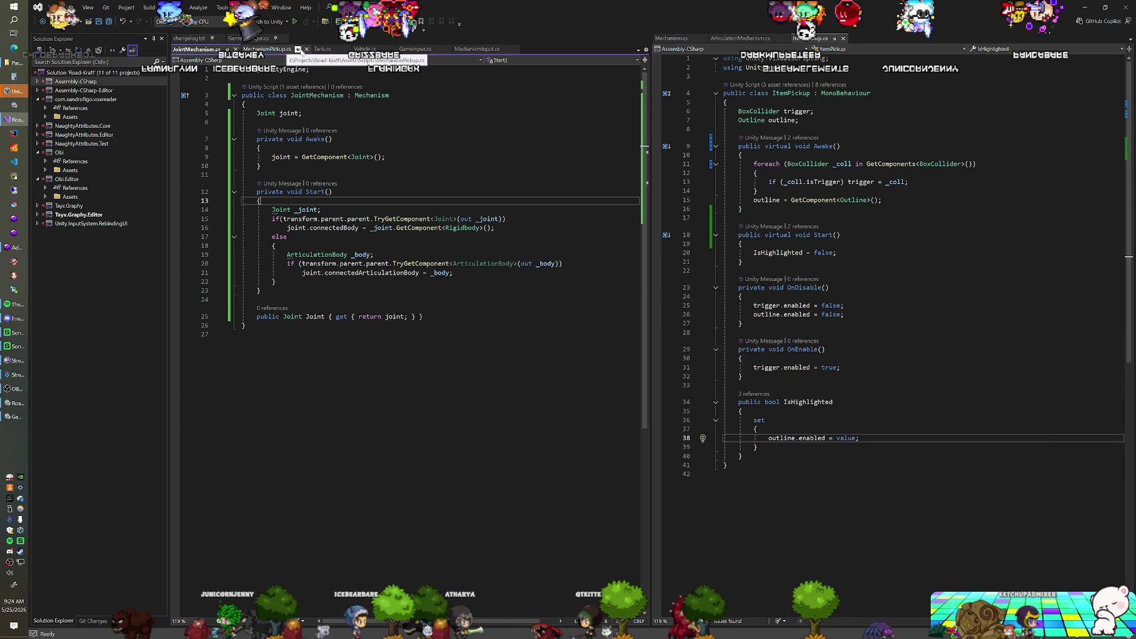
# Step: Review Vehicle.cs from the top and its Awake method, then return to Unity and select Skip (1)
pyautogui.click(370, 51)
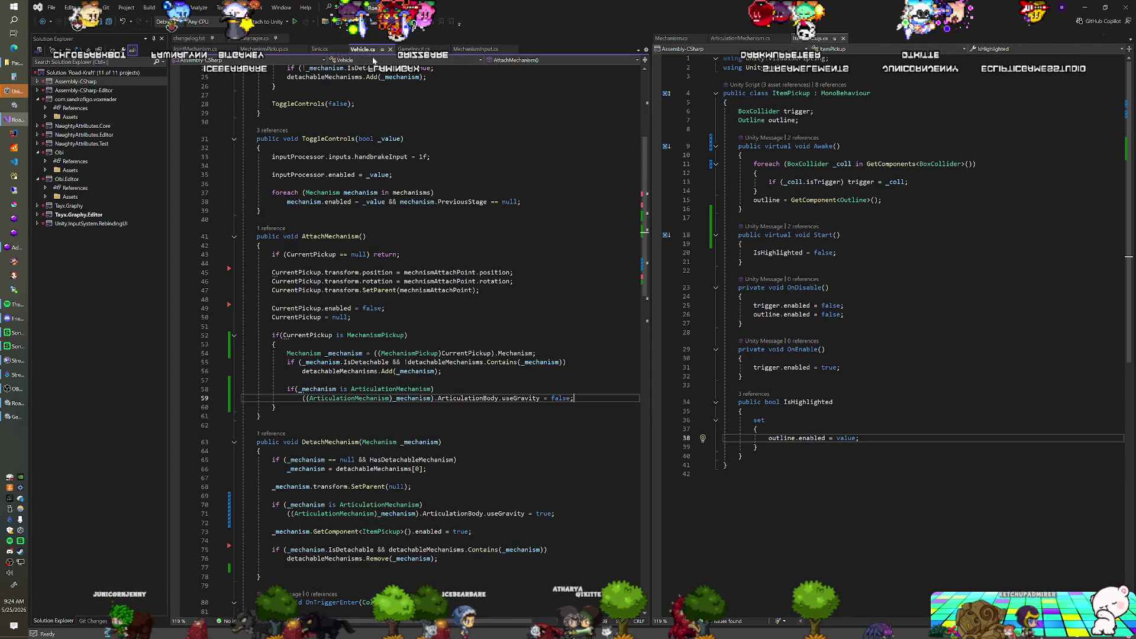
pyautogui.scroll(8, 408, 331)
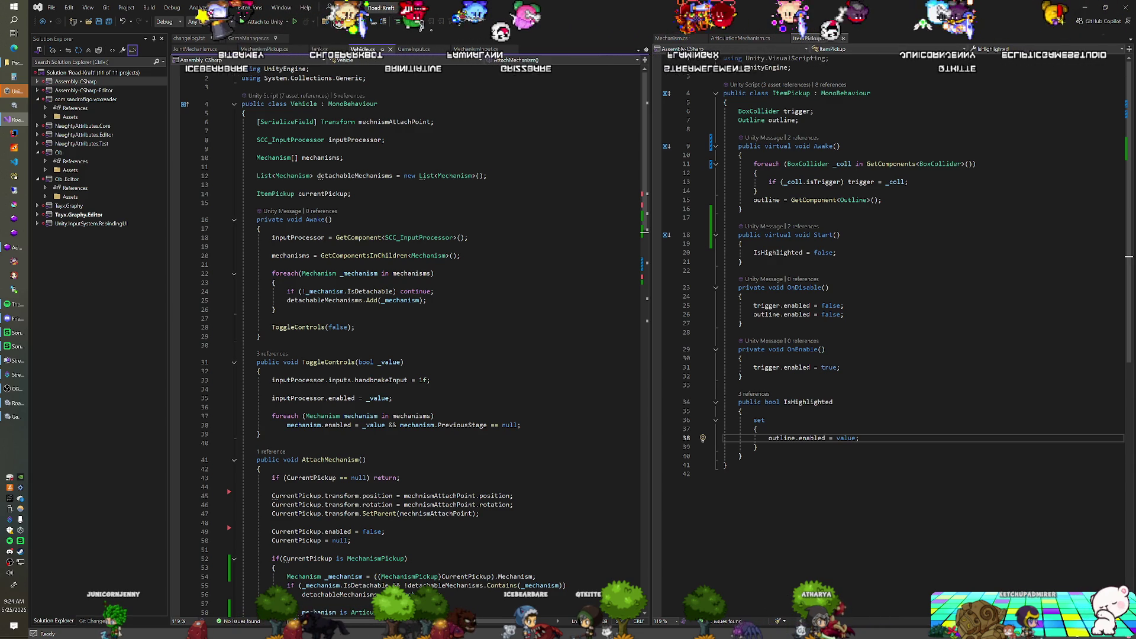
pyautogui.click(271, 318)
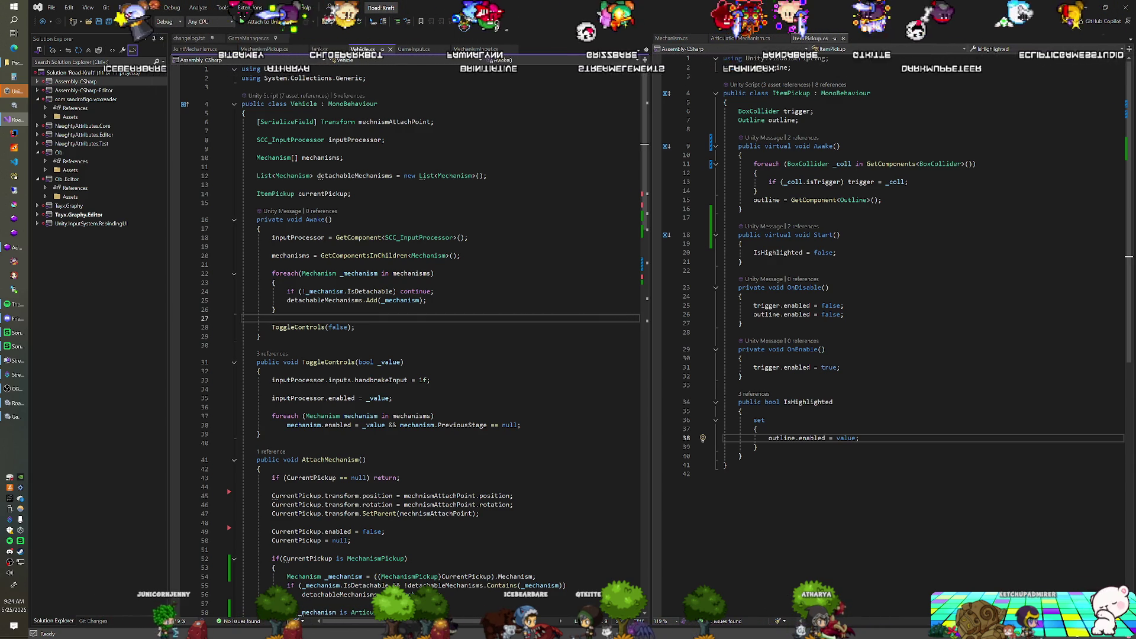
pyautogui.hotkey('alt', 'Tab')
pyautogui.click(602, 356)
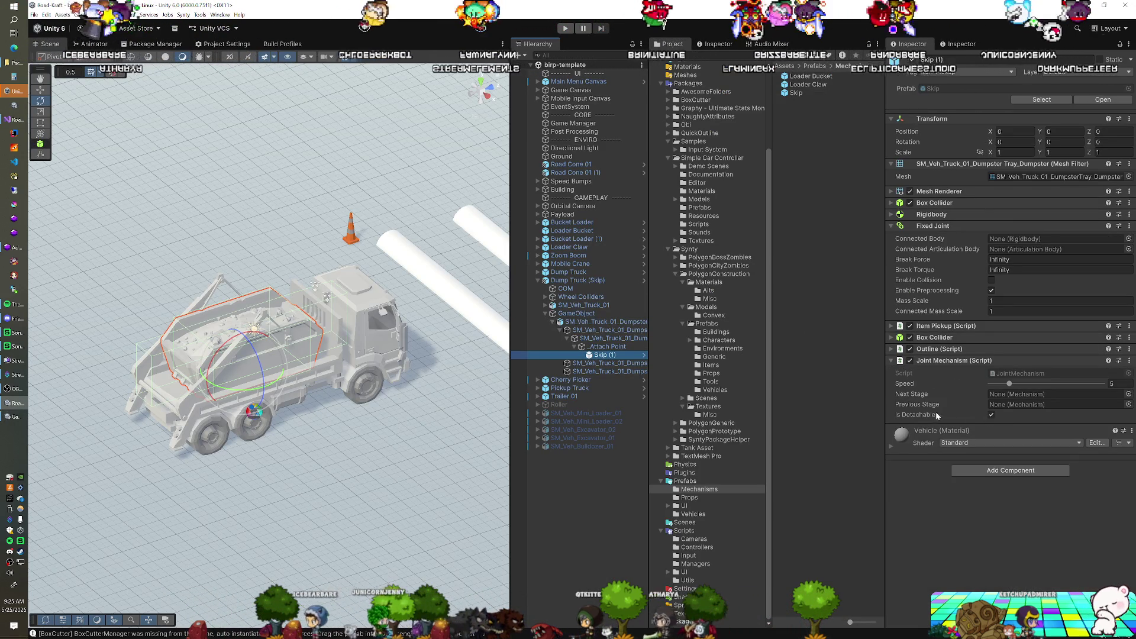
# Step: Select the Dump Truck (Skip) and enter Play mode to test skip detachment
pyautogui.click(585, 281)
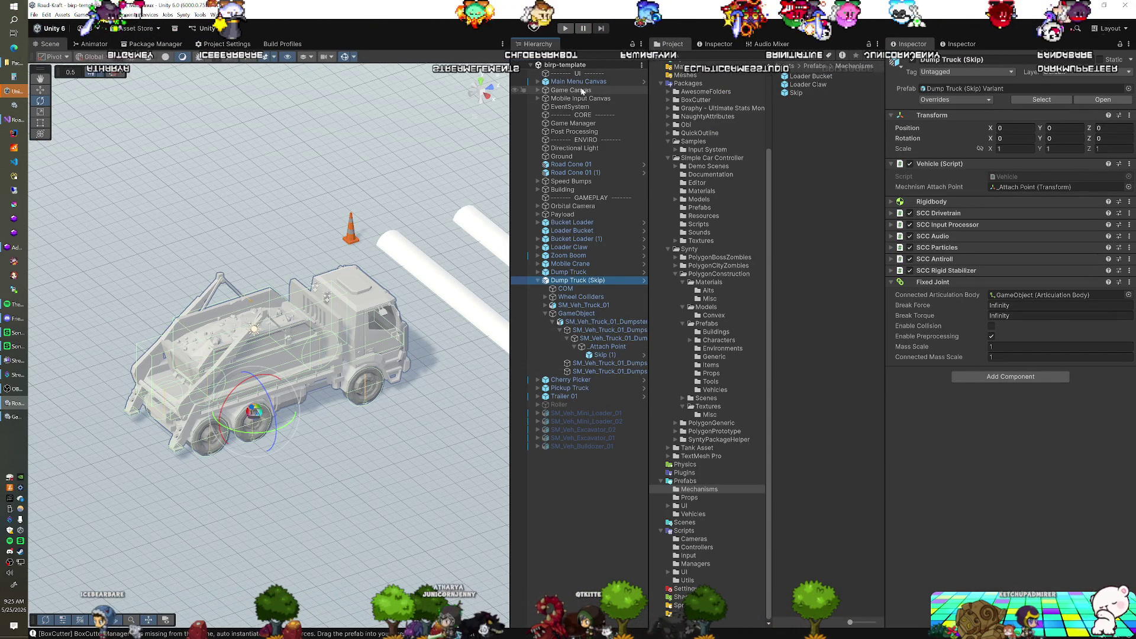
pyautogui.click(566, 28)
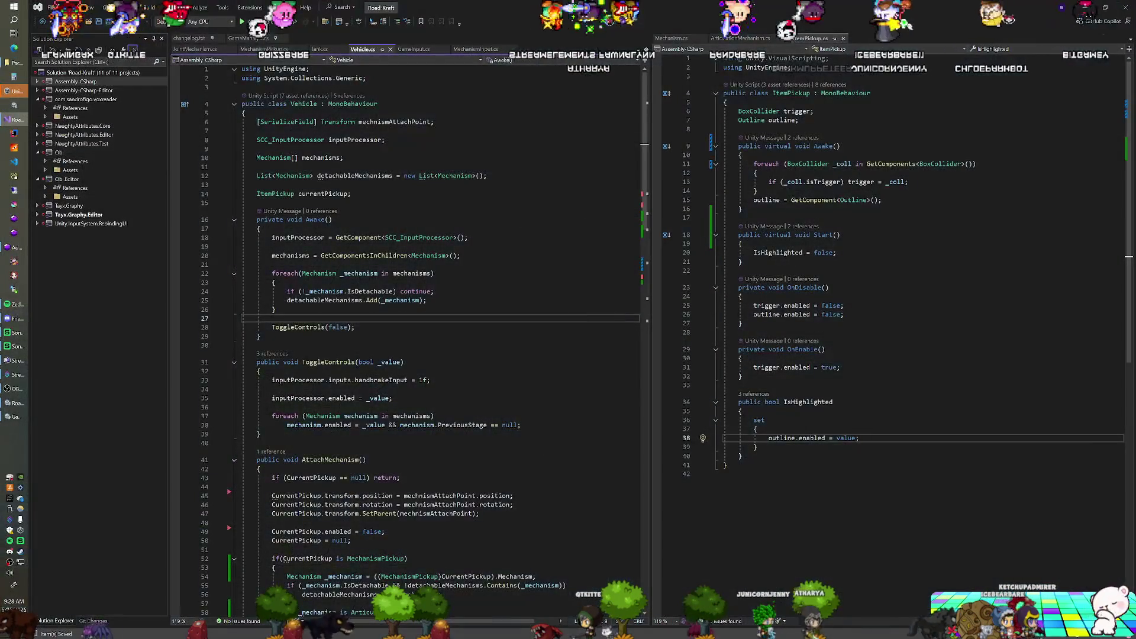
# Step: After line 71 in DetachMechanism, add the condition 'else if (_mechanism is JointMechanism)'
pyautogui.scroll(-9, 408, 337)
pyautogui.scroll(-5, 408, 338)
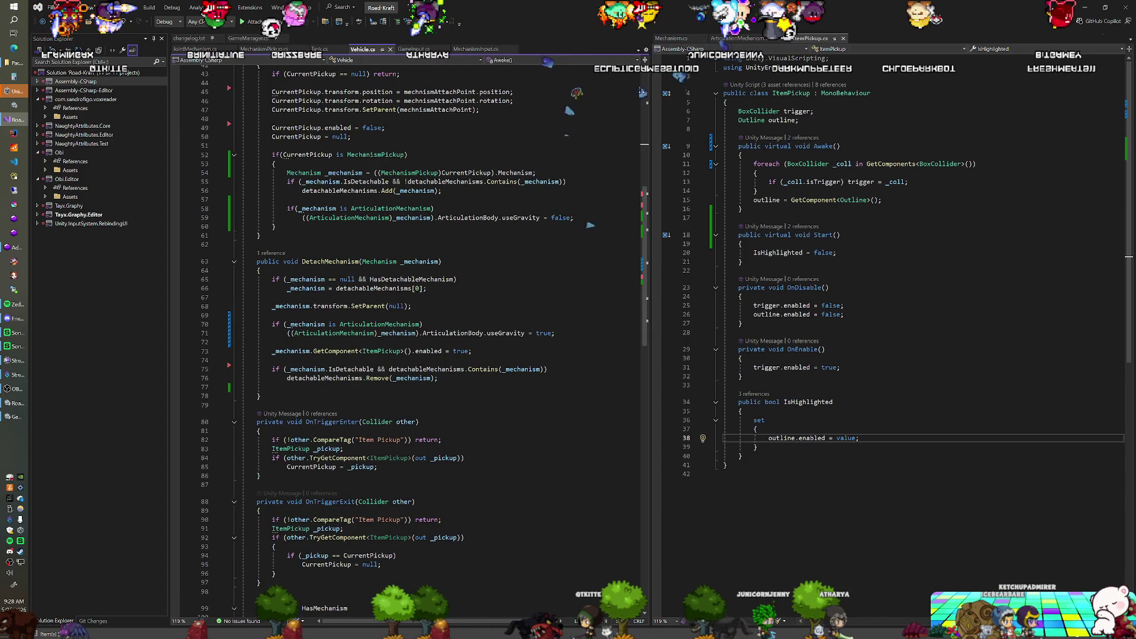
pyautogui.click(555, 333)
pyautogui.press('Return')
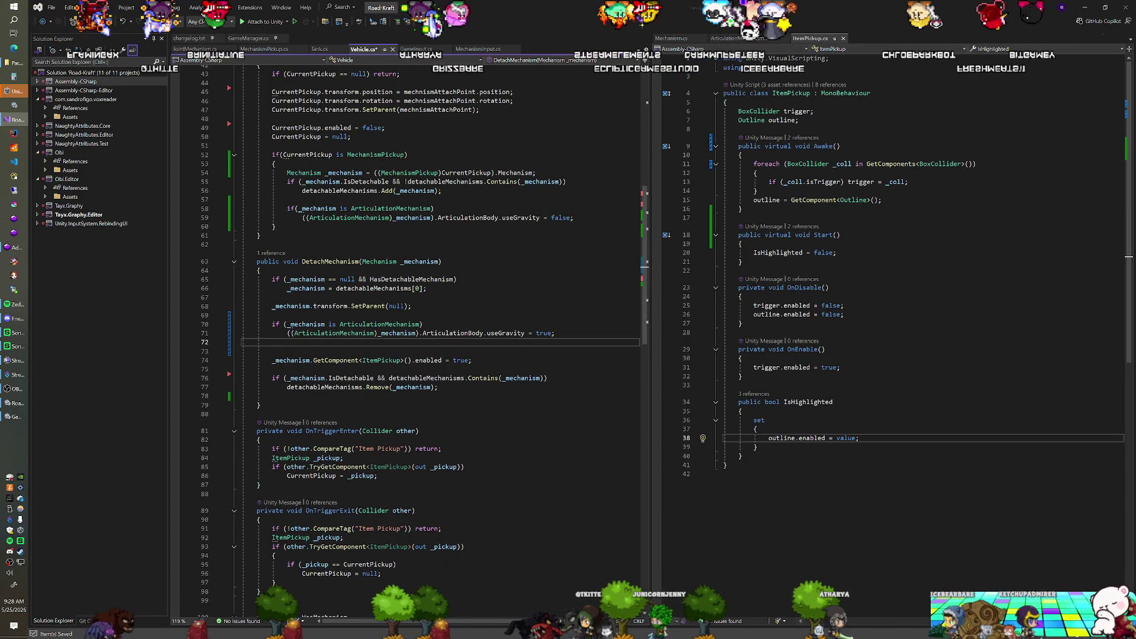
pyautogui.write('else if(')
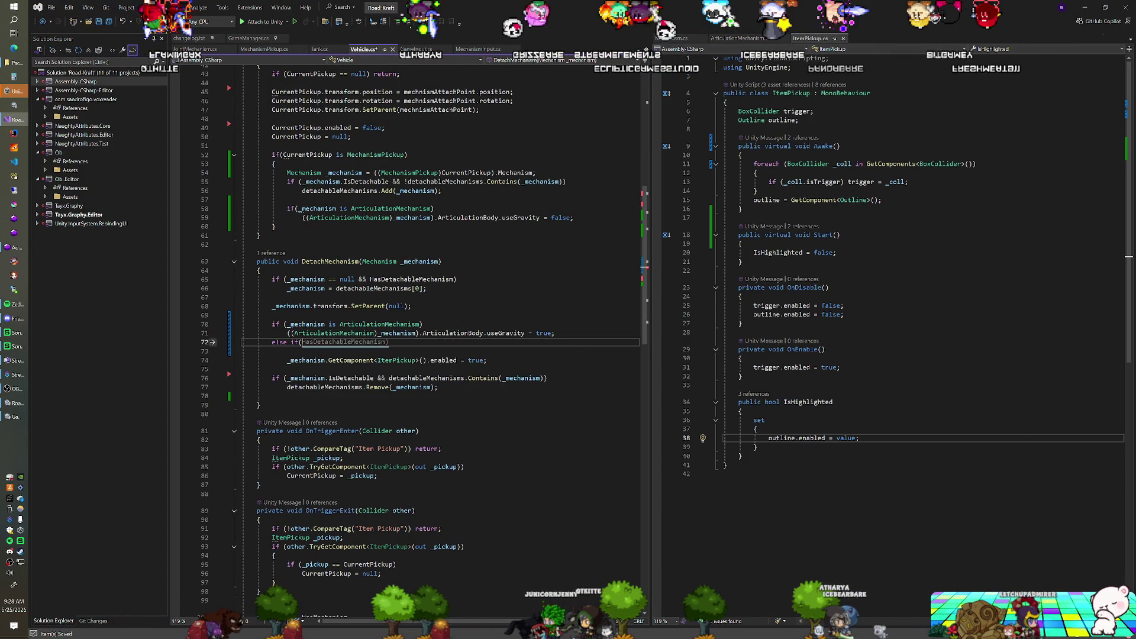
pyautogui.write('_mechanism is Joi')
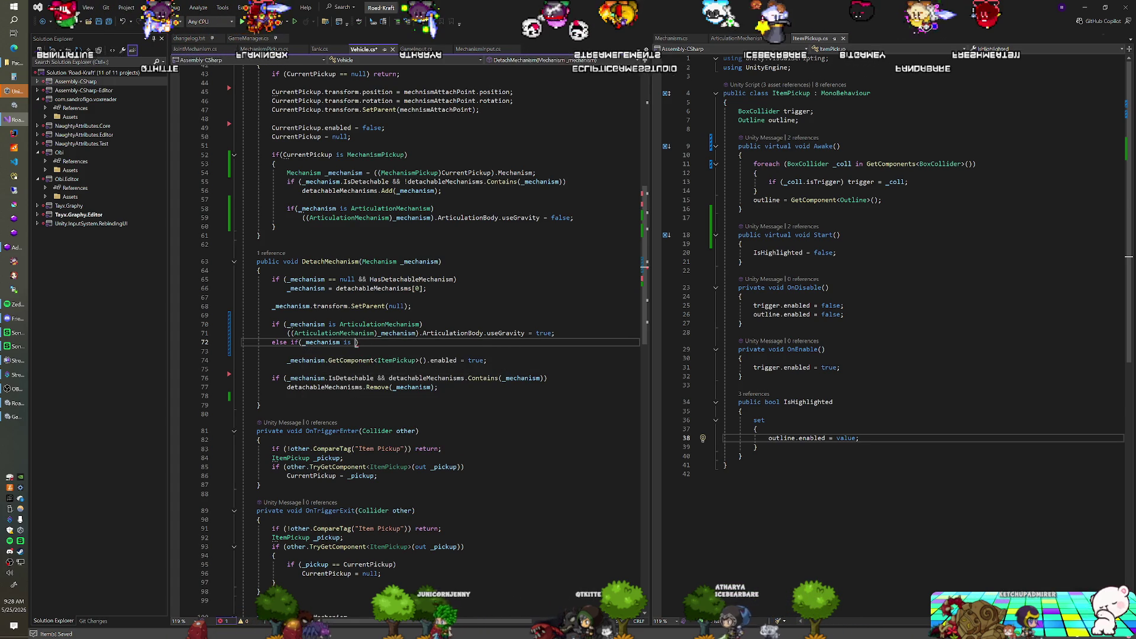
pyautogui.write('ntM')
pyautogui.press('Tab')
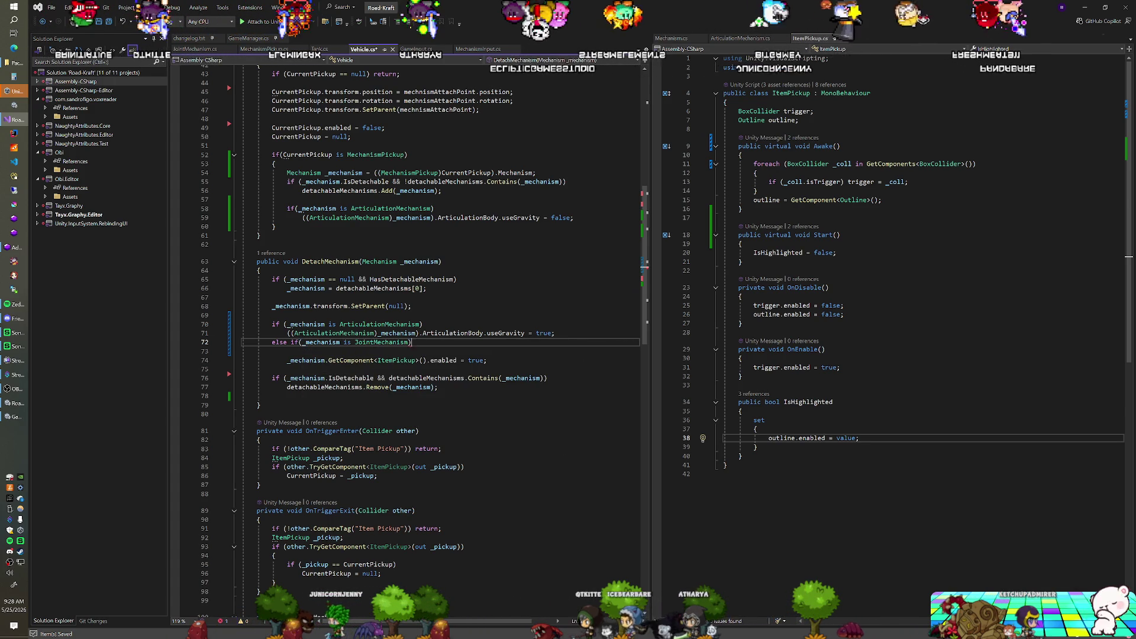
pyautogui.press('End')
pyautogui.press('Return')
# Step: Under it, add '((JointMechanism)_mechanism).Joint.connectedBody = null;' and return to Unity
pyautogui.write('JointMec')
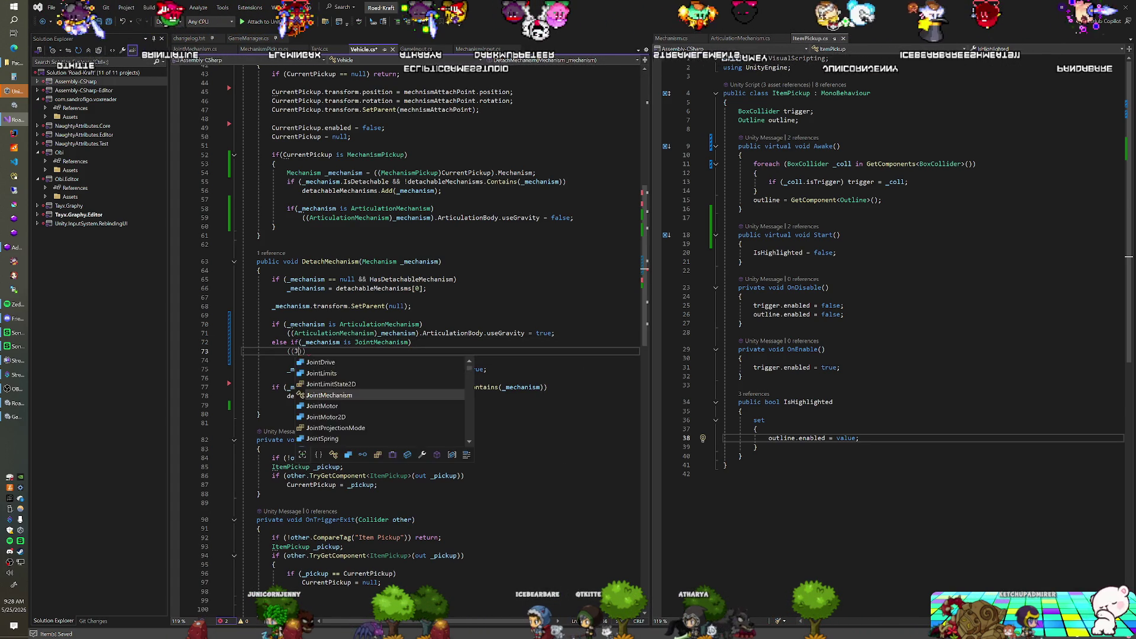
pyautogui.press('Tab')
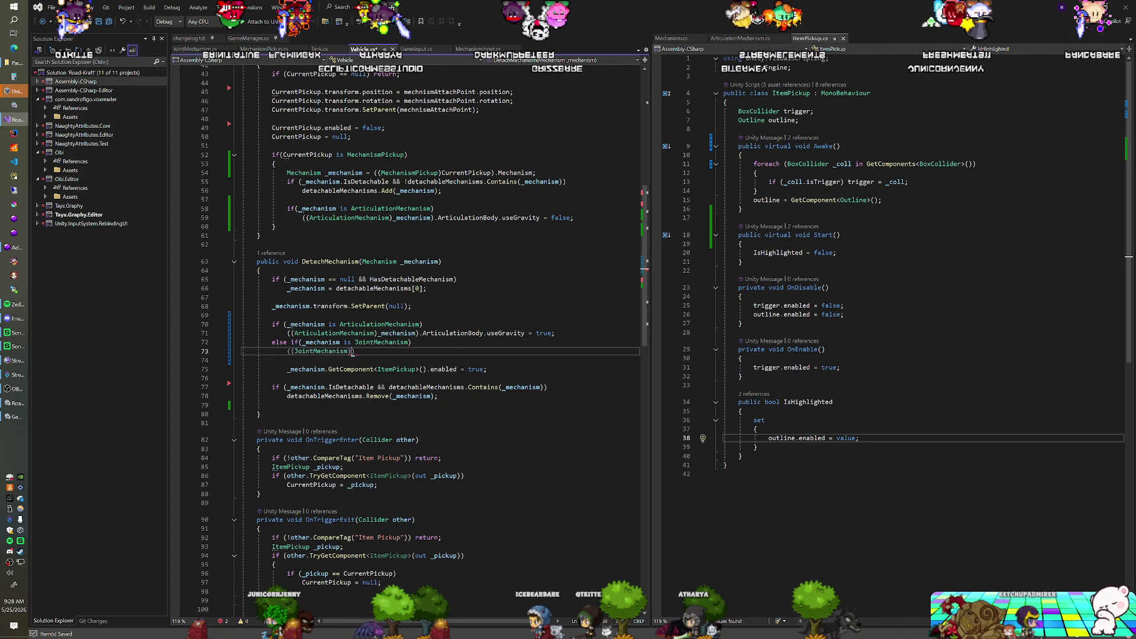
pyautogui.write(')_mechanism')
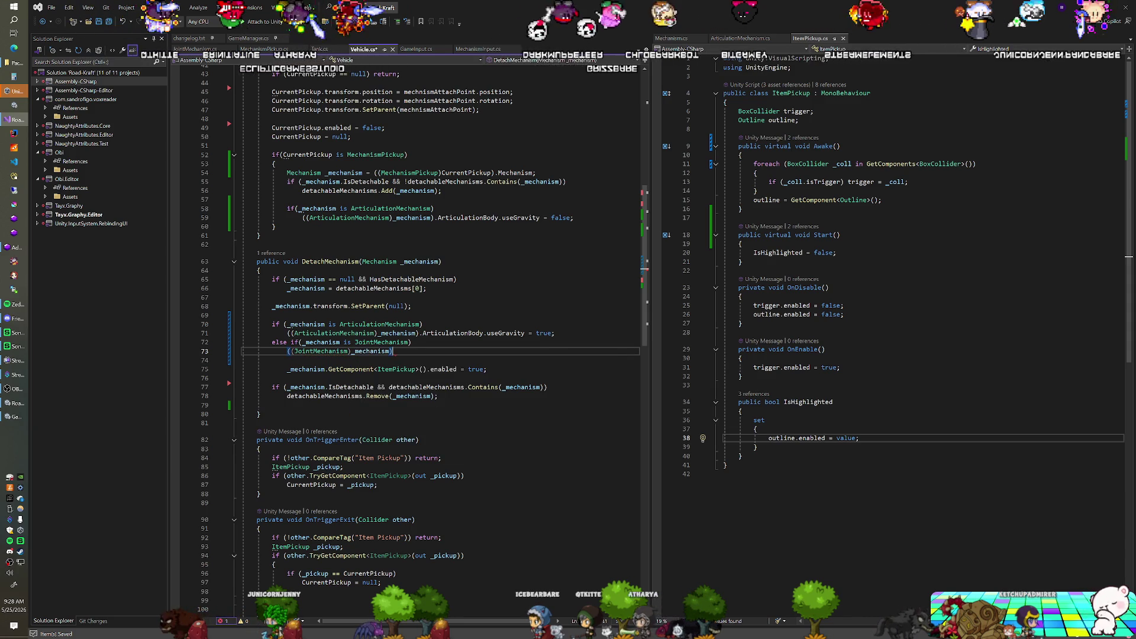
pyautogui.write(').')
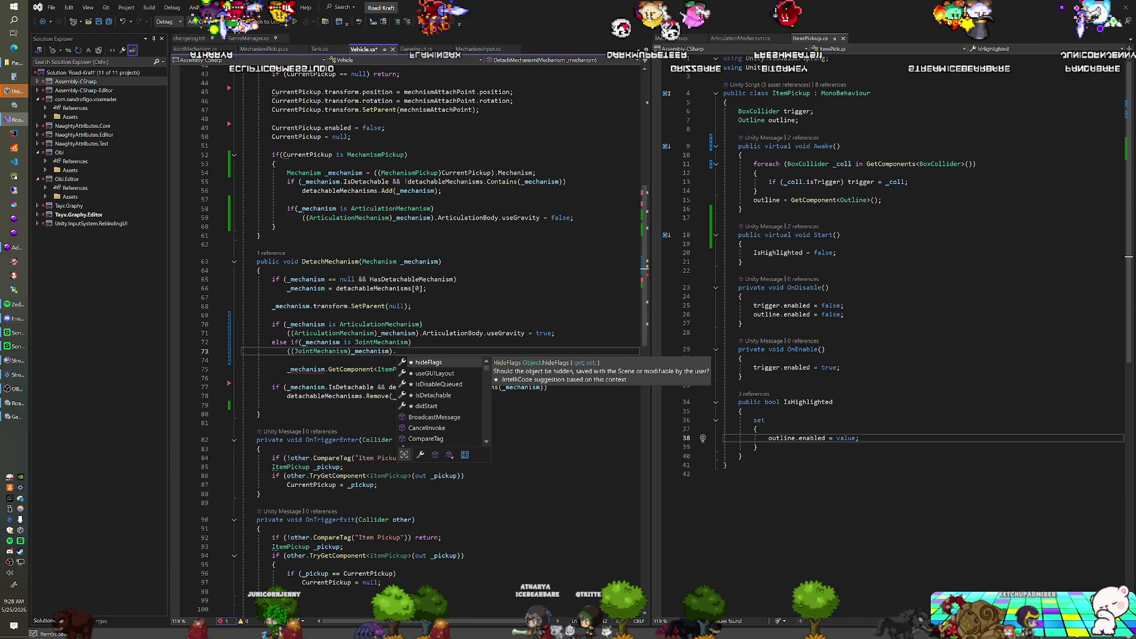
pyautogui.write('Joing.')
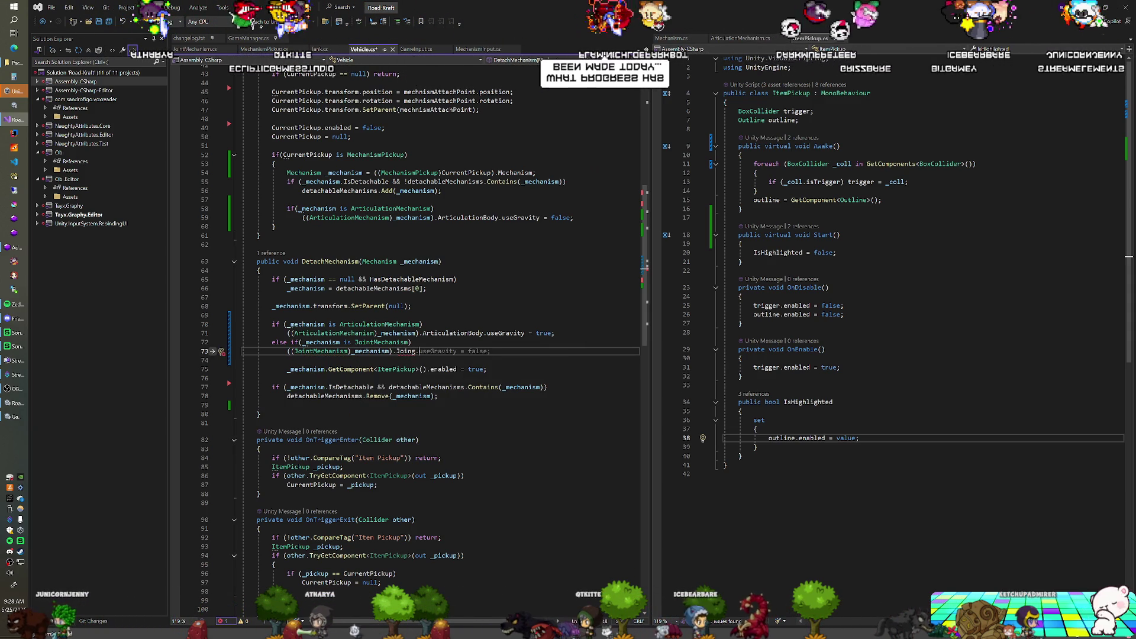
pyautogui.press('BackSpace')
pyautogui.press('BackSpace')
pyautogui.write('t.con')
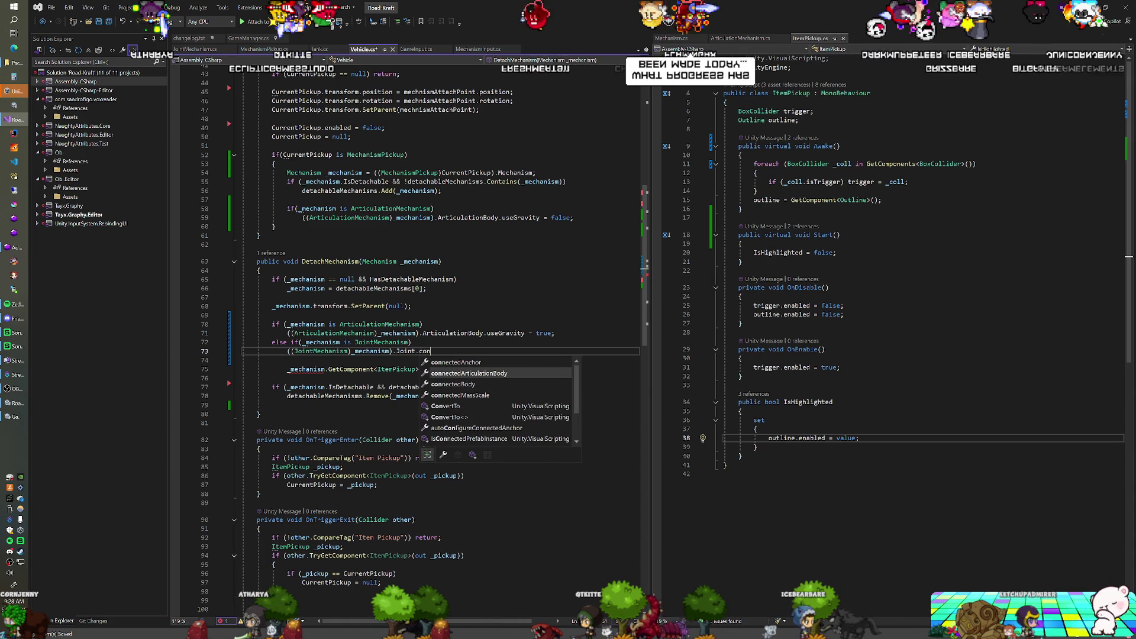
pyautogui.press('Down')
pyautogui.press('space')
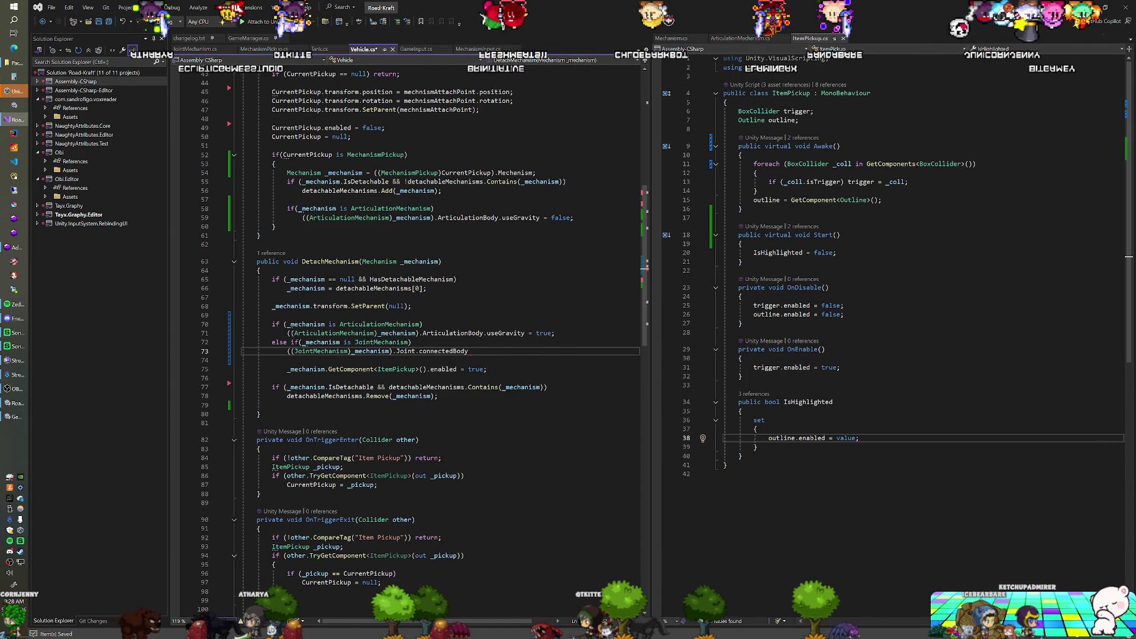
pyautogui.write(' = null;')
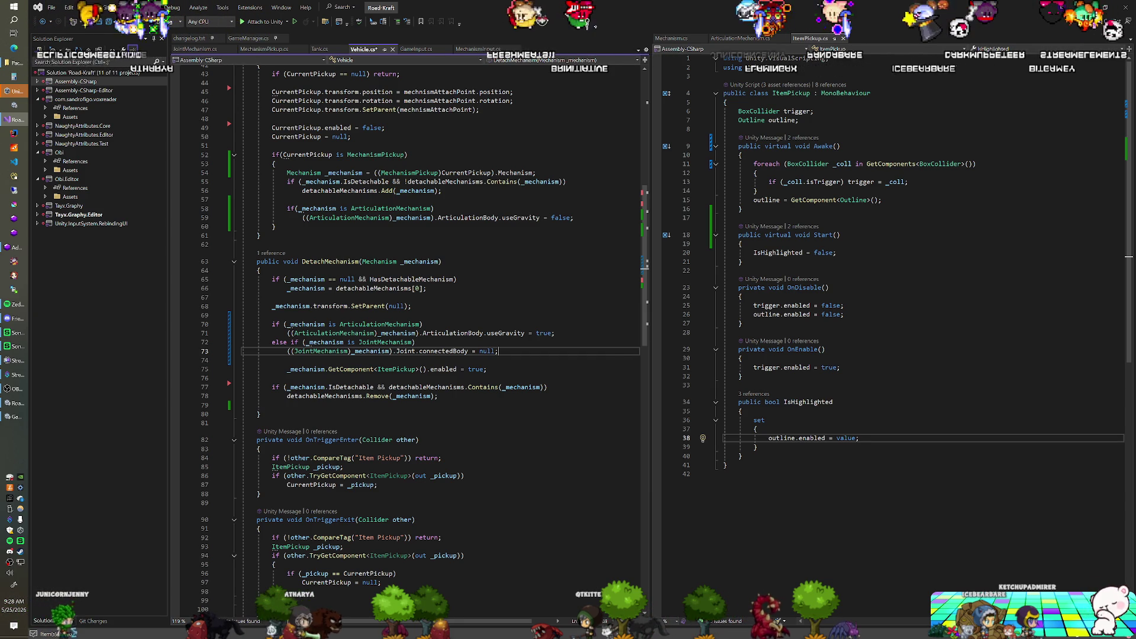
pyautogui.hotkey('alt', 'Tab')
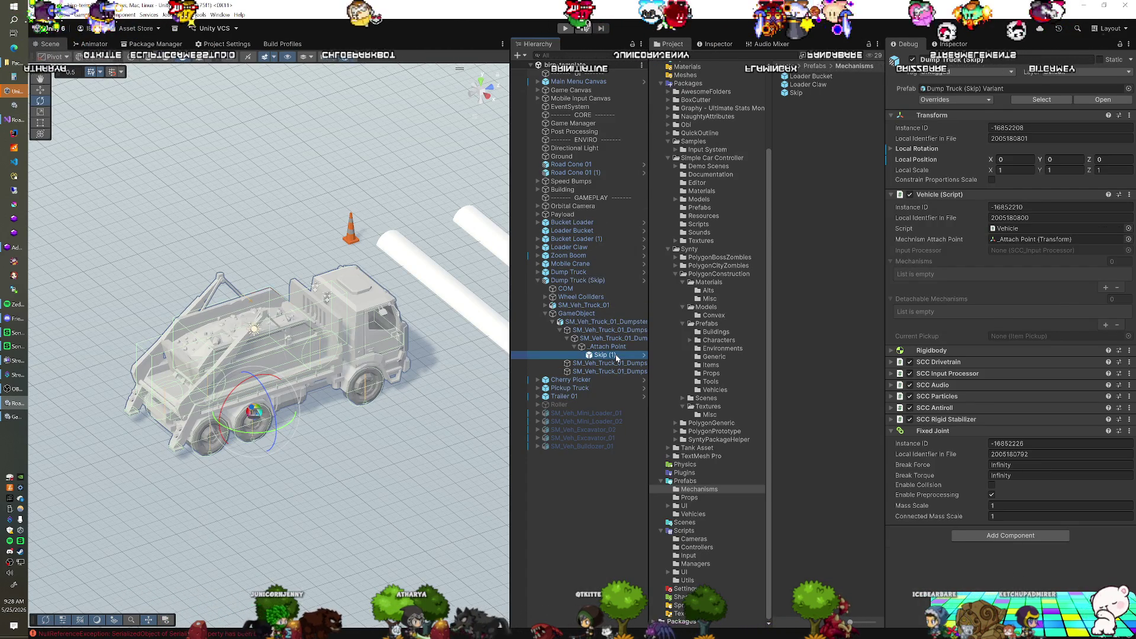
# Step: Review Skip (1)'s Rigidbody in the Normal Inspector, then save Vehicle.cs in Visual Studio
pyautogui.click(613, 356)
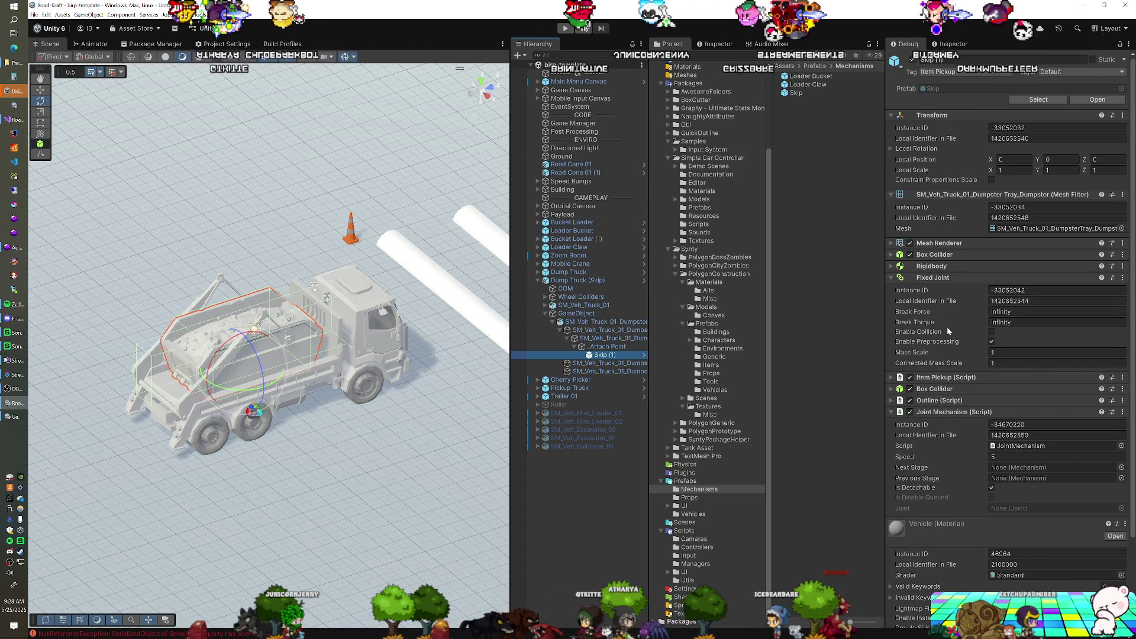
pyautogui.scroll(-2, 949, 318)
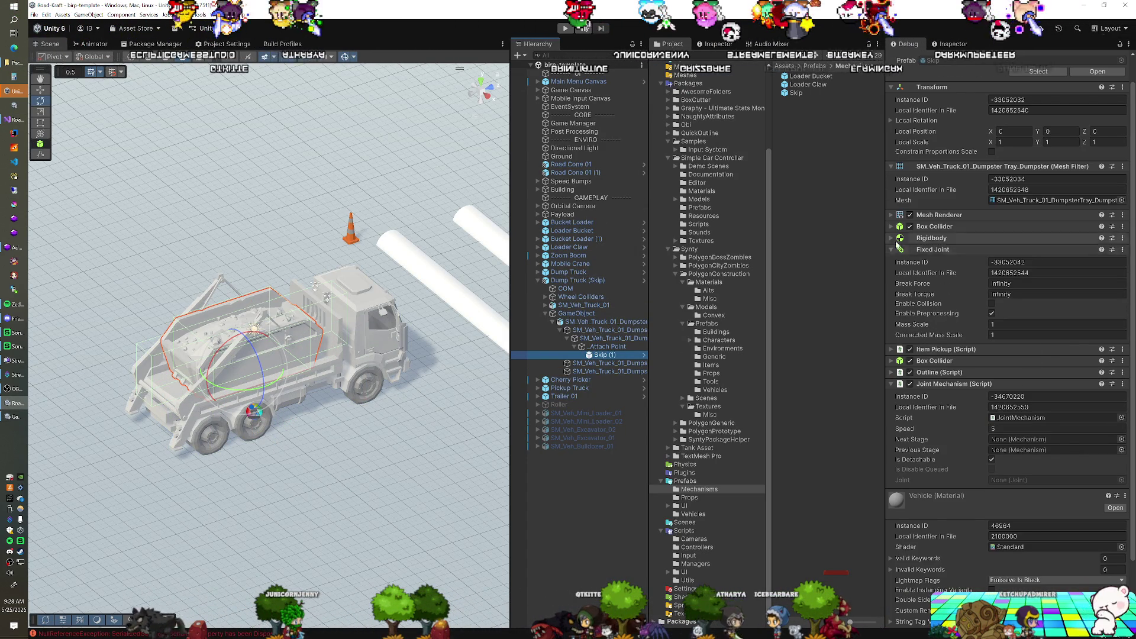
pyautogui.click(956, 238)
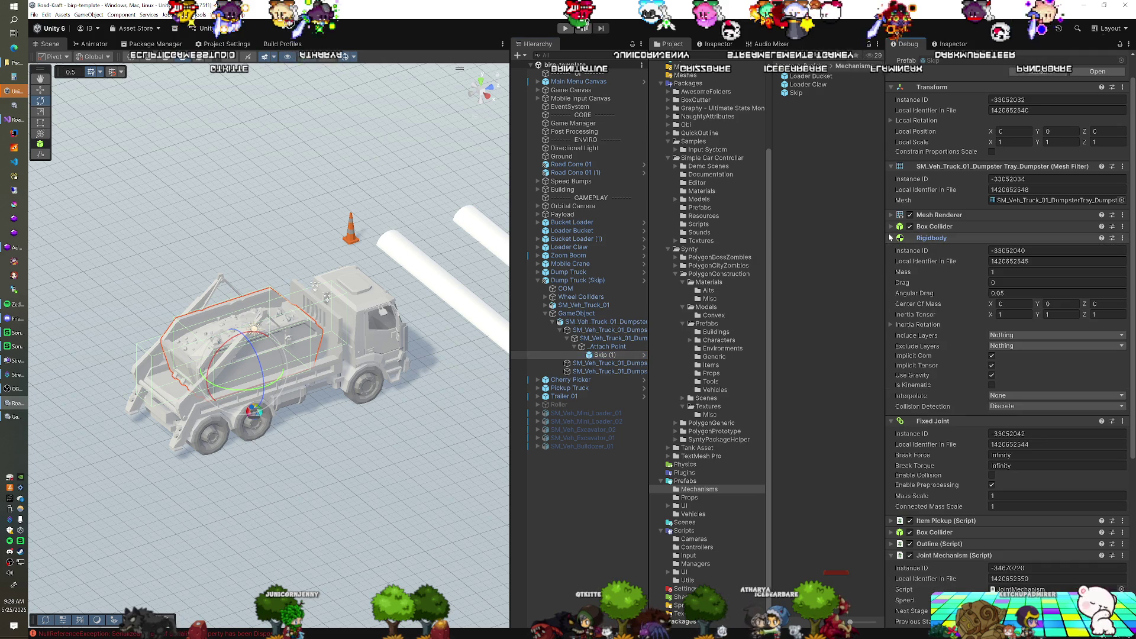
pyautogui.click(1128, 45)
pyautogui.click(1041, 58)
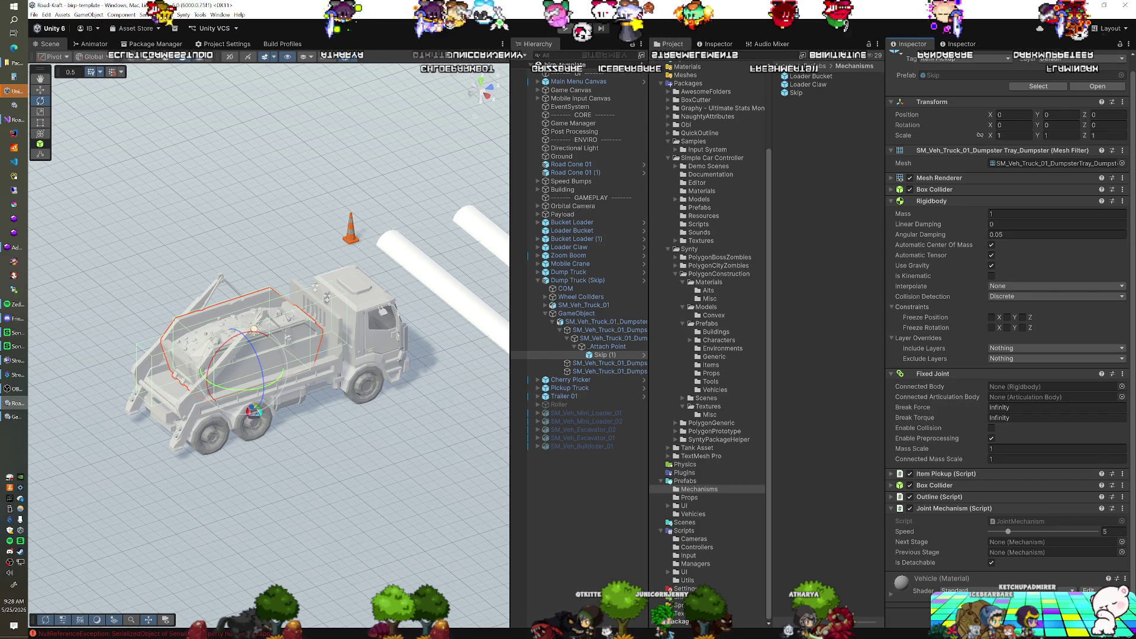
pyautogui.hotkey('alt', 'Tab')
pyautogui.hotkey('ctrl', 's')
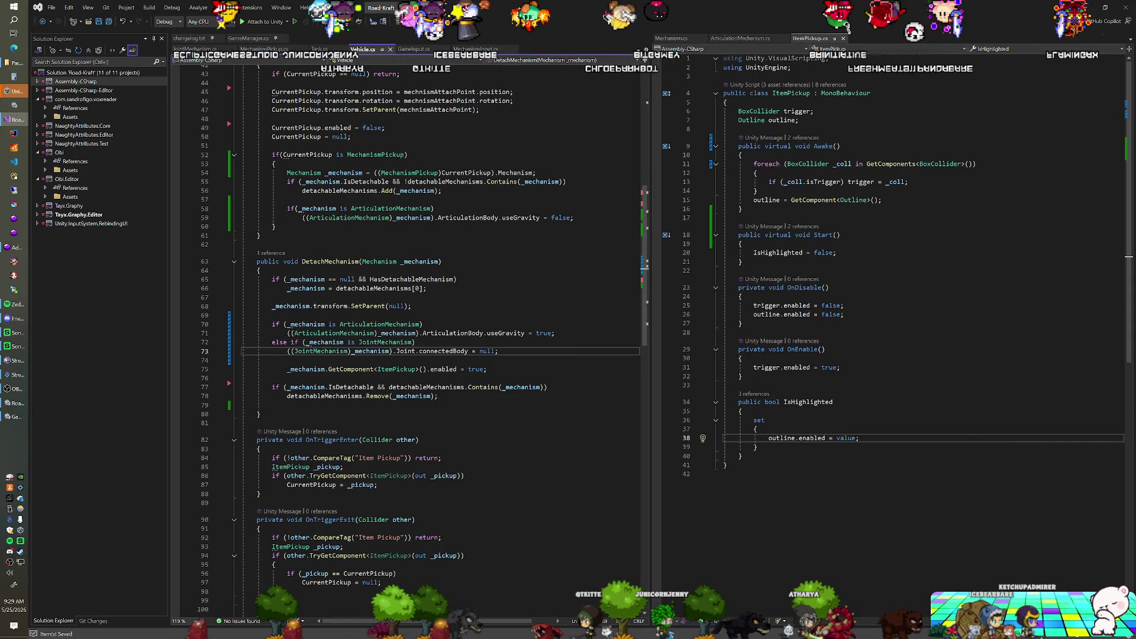
# Step: Outdent the _mechanism.GetComponent<ItemPickup>() line on line 75 to match the surrounding code
pyautogui.press('Down')
pyautogui.press('Down')
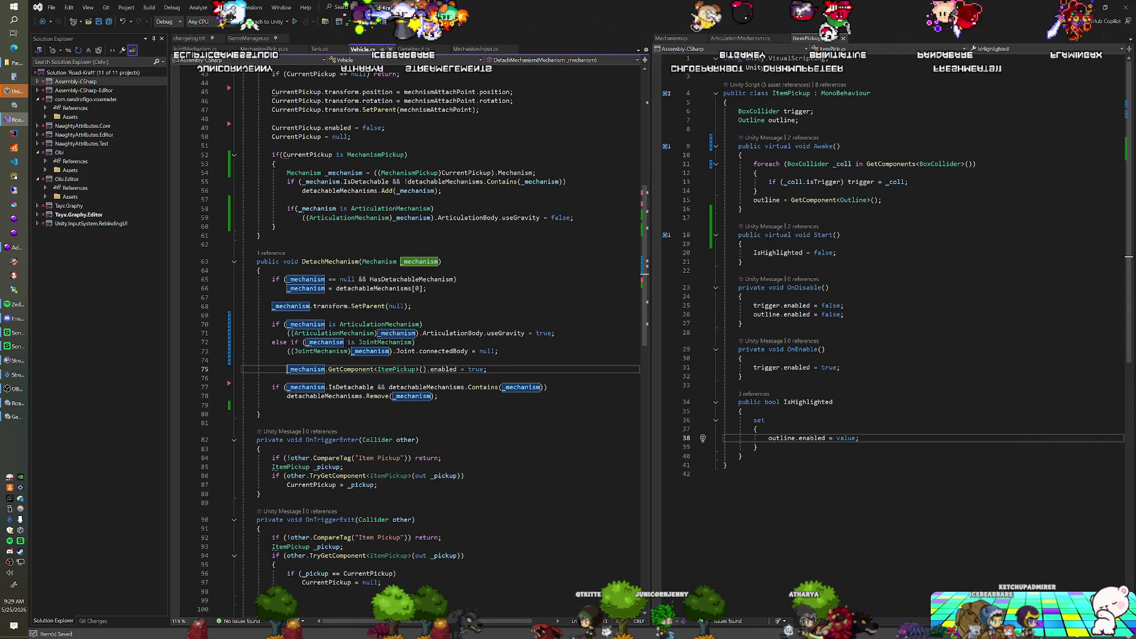
pyautogui.hotkey('shift', 'Tab')
pyautogui.press('Up')
pyautogui.hotkey('alt', 'Tab')
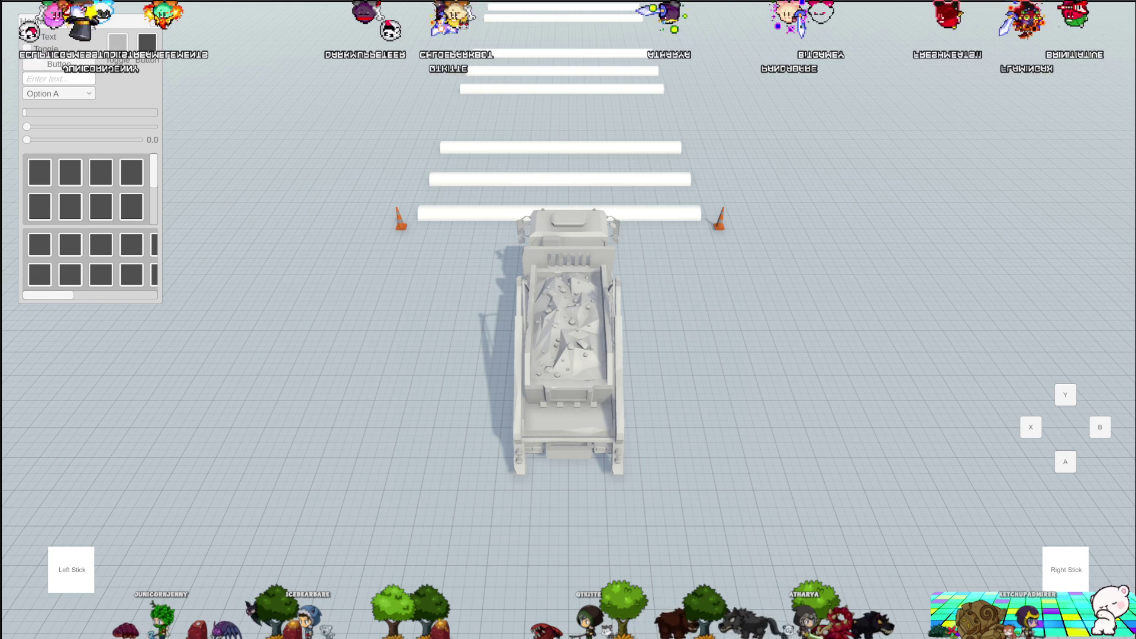
# Step: Enter Play mode with Ctrl+P to test detaching the skip
pyautogui.hotkey('ctrl', 'p')
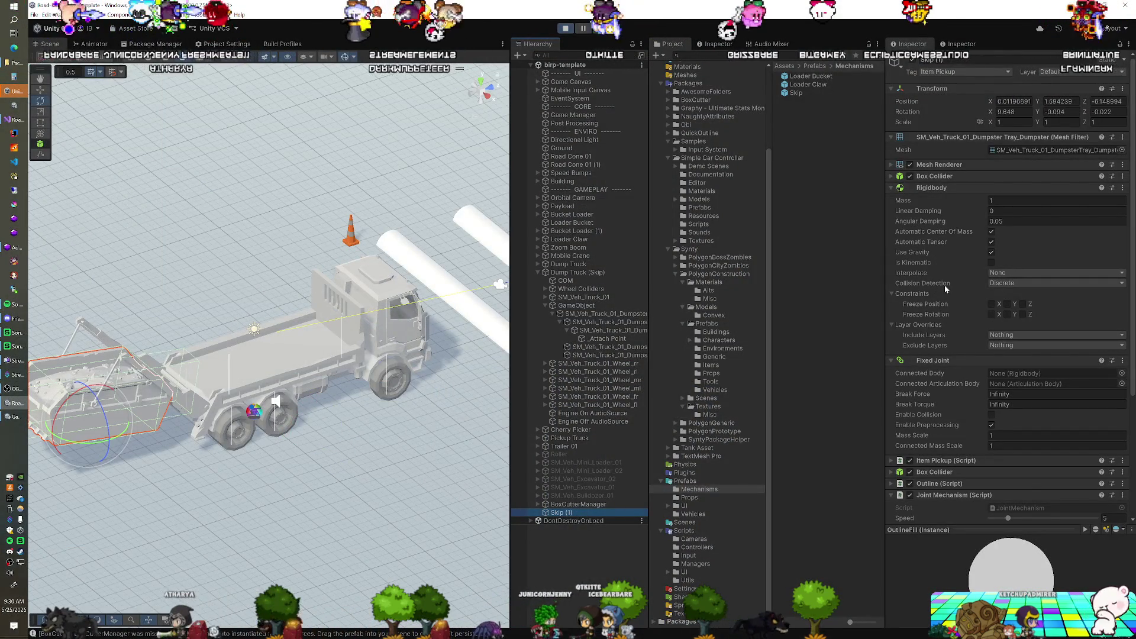
# Step: Remove the Skip's Fixed Joint during Play mode and follow the falling skip in the Scene view
pyautogui.rightClick(933, 361)
pyautogui.click(946, 396)
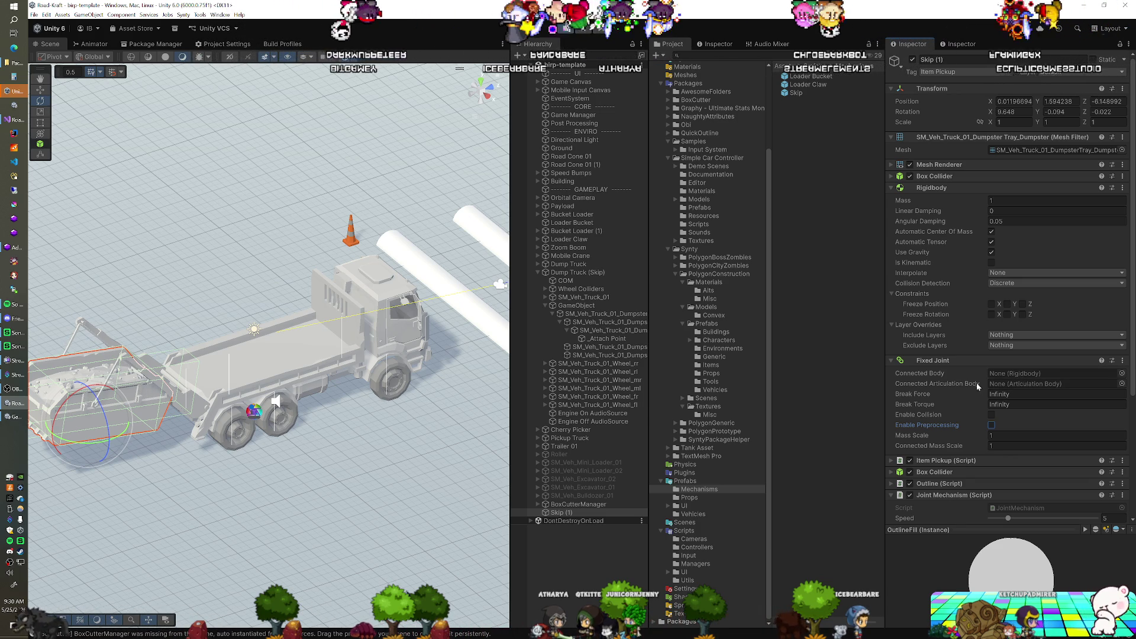
pyautogui.rightClick(930, 362)
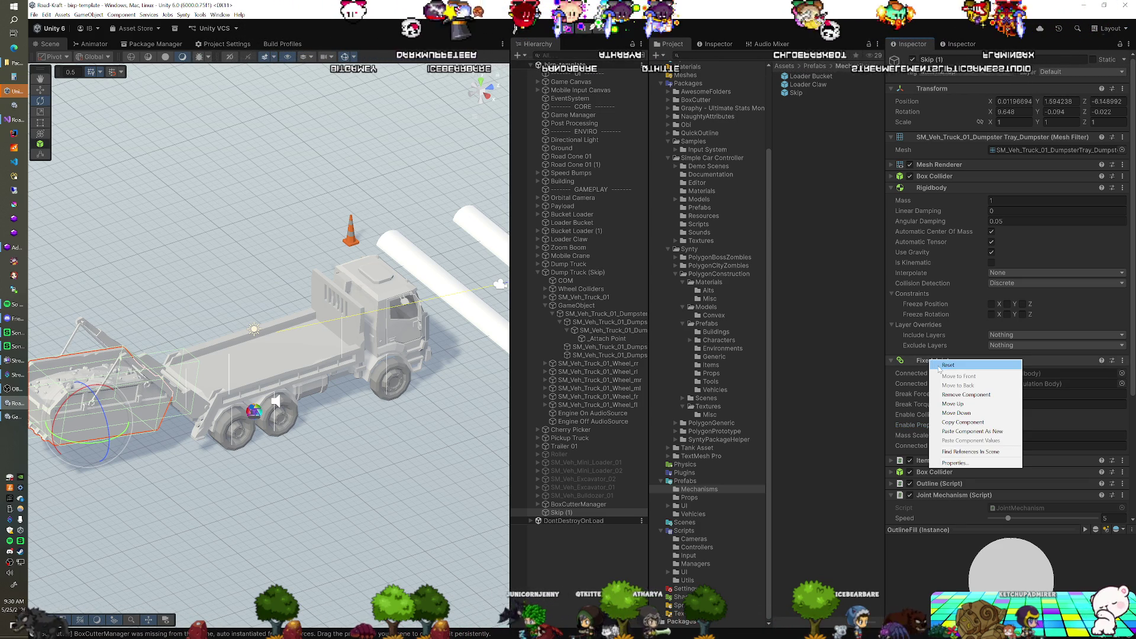
pyautogui.click(945, 394)
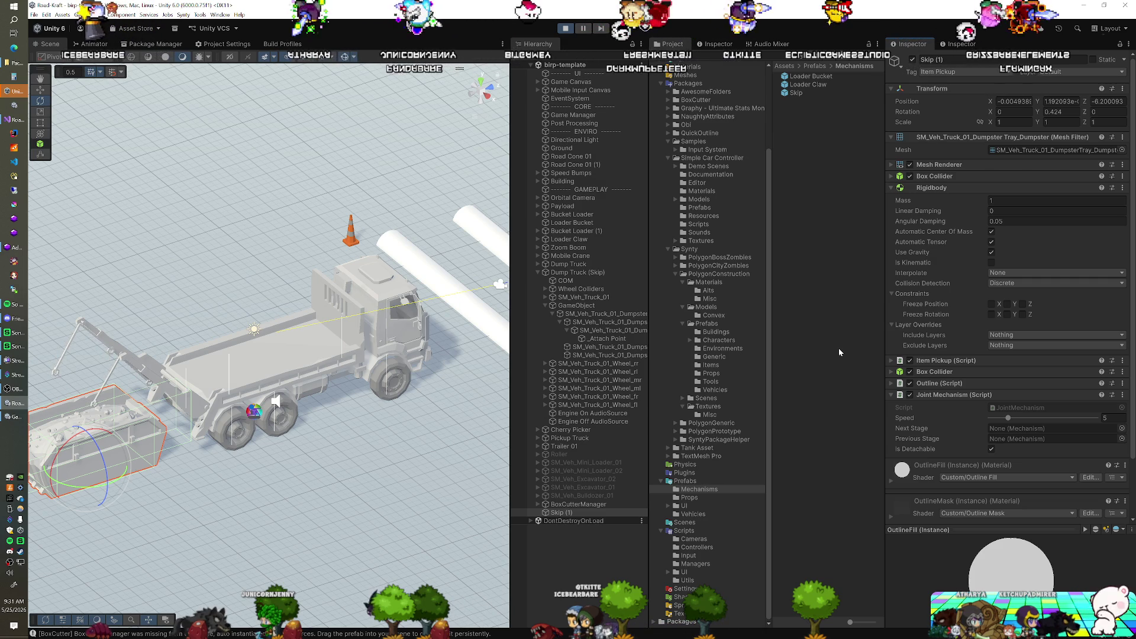
pyautogui.moveTo(294, 326)
pyautogui.mouseDown()
pyautogui.moveTo(203, 338)
pyautogui.moveTo(279, 326)
pyautogui.mouseUp()
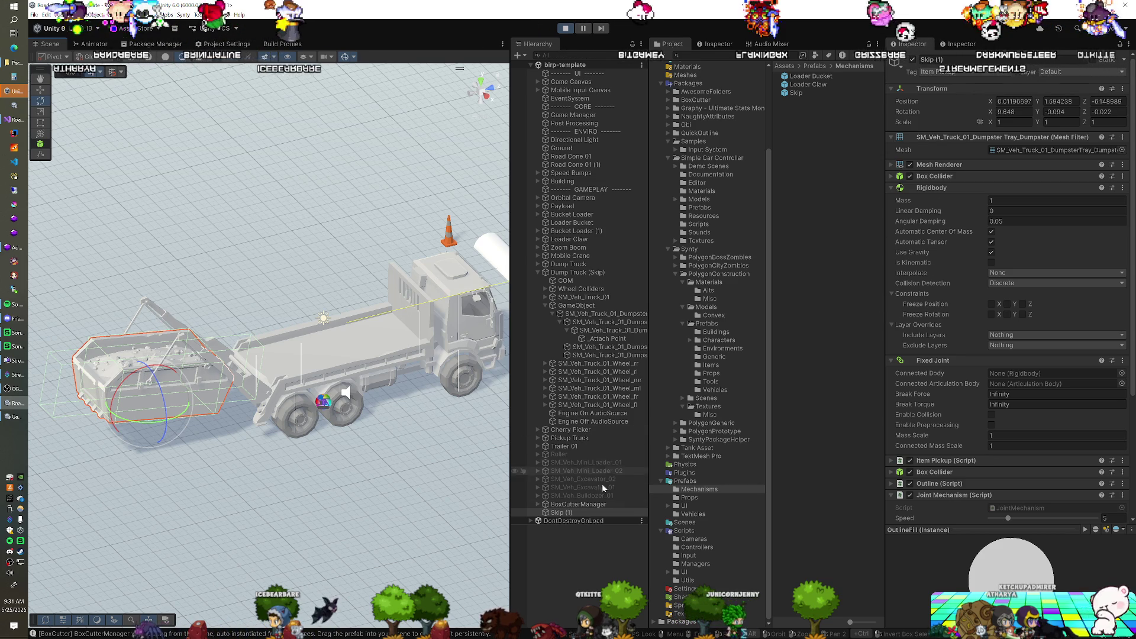
pyautogui.click(1006, 373)
pyautogui.moveTo(1005, 370); pyautogui.dragTo(975, 382)
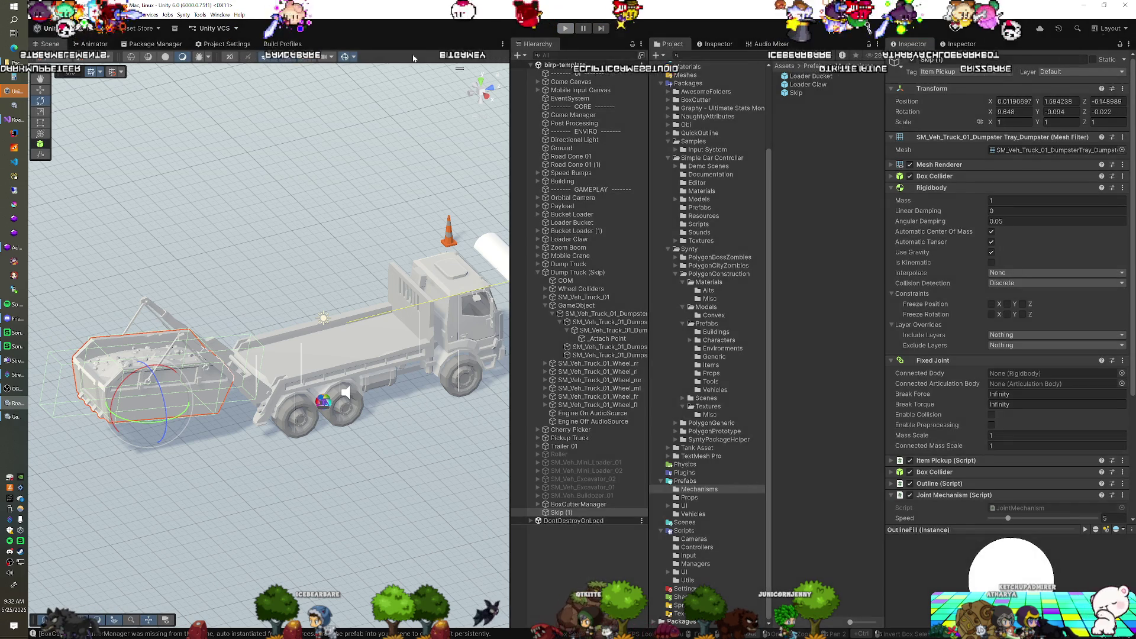
pyautogui.click(16, 121)
# Step: Wrap ((JointMechanism)_mechanism).Joint in Destroy( on line 73 and delete .connectedBody = null
pyautogui.moveTo(408, 220)
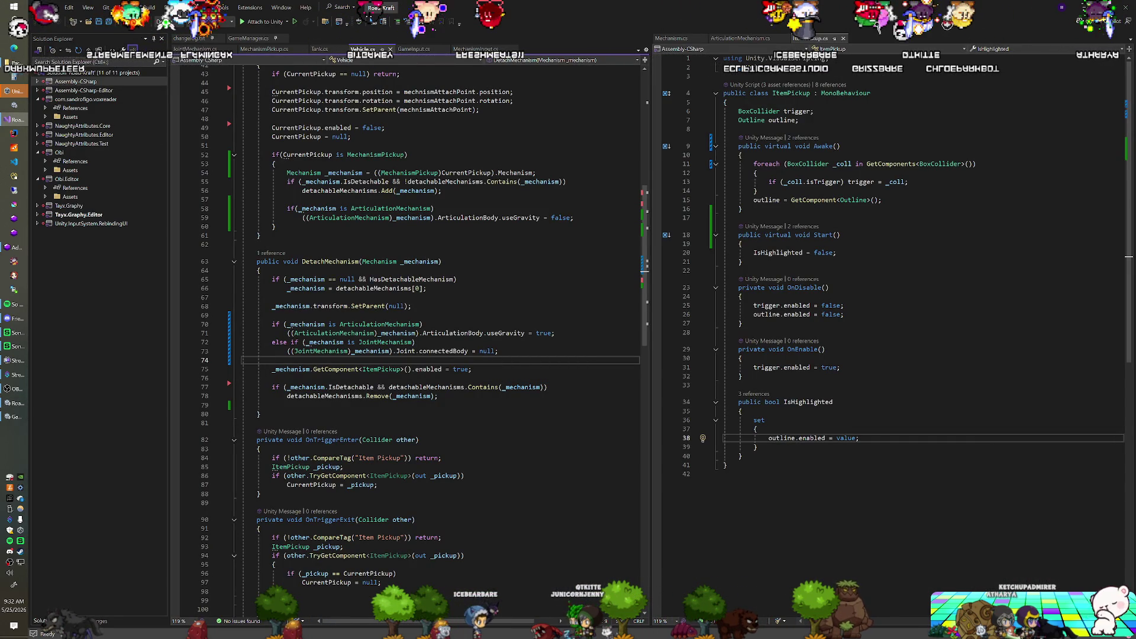
pyautogui.click(287, 351)
pyautogui.write('Destroy(')
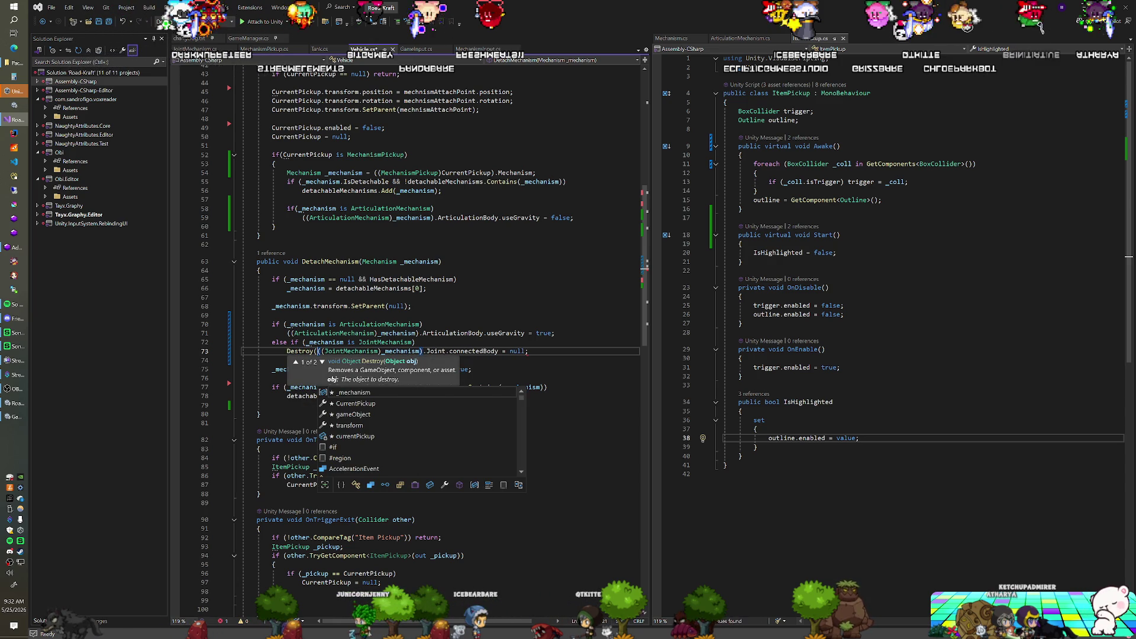
pyautogui.moveTo(448, 350); pyautogui.dragTo(524, 351)
pyautogui.press('Delete')
pyautogui.write(')')
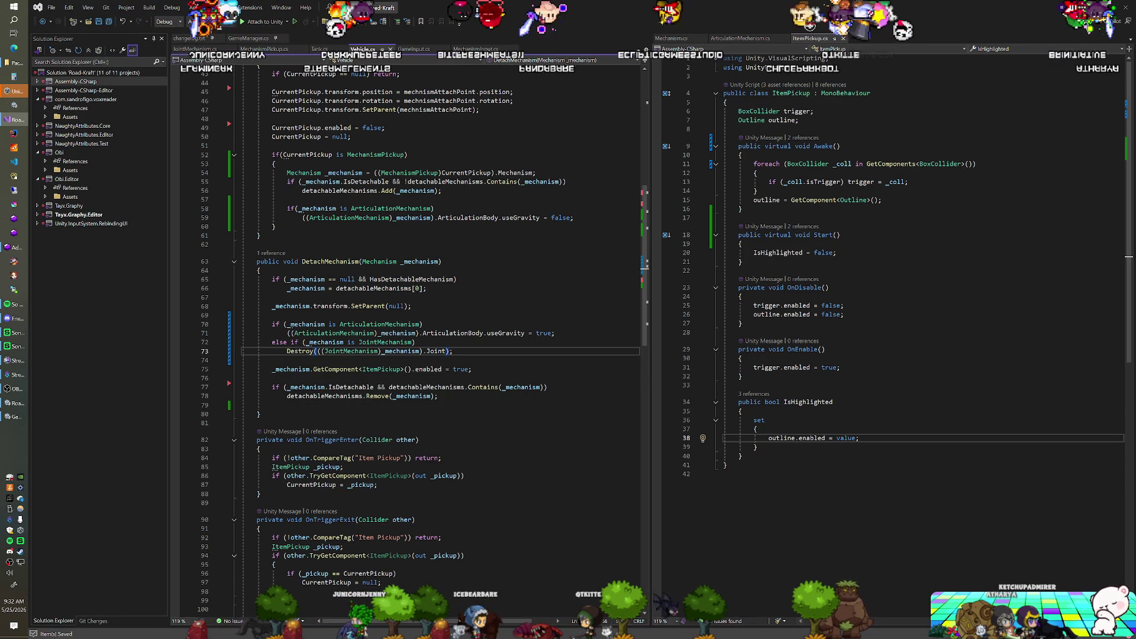
pyautogui.hotkey('alt', 'Tab')
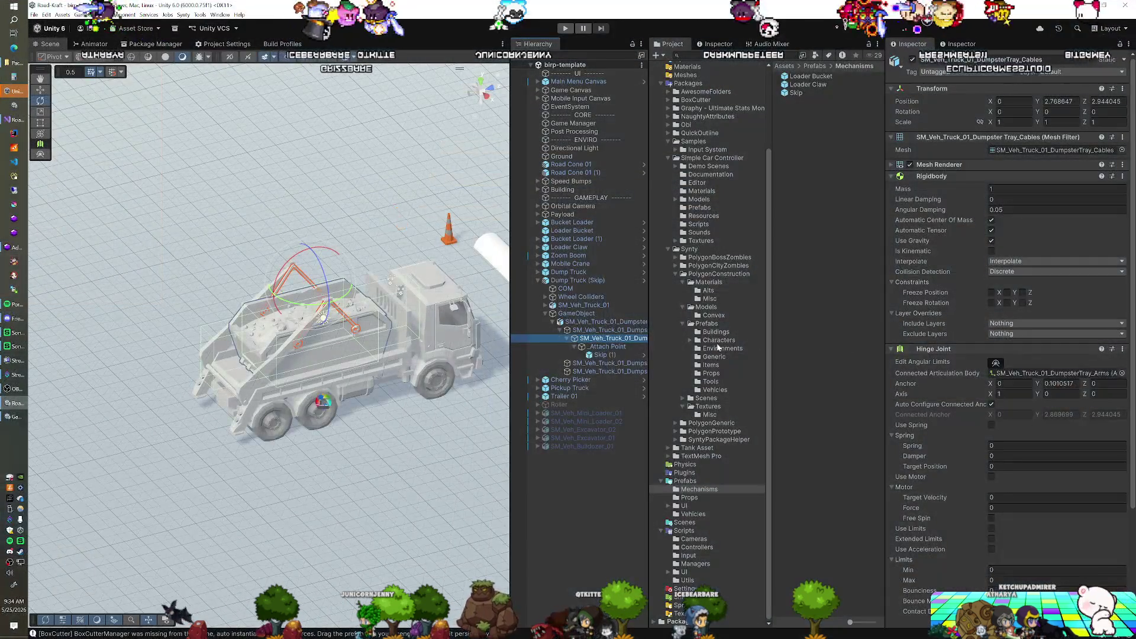
# Step: Select SM_Veh_Truck_01_DumpsterTray_Arms in the Hierarchy to inspect the tray arms
pyautogui.click(619, 331)
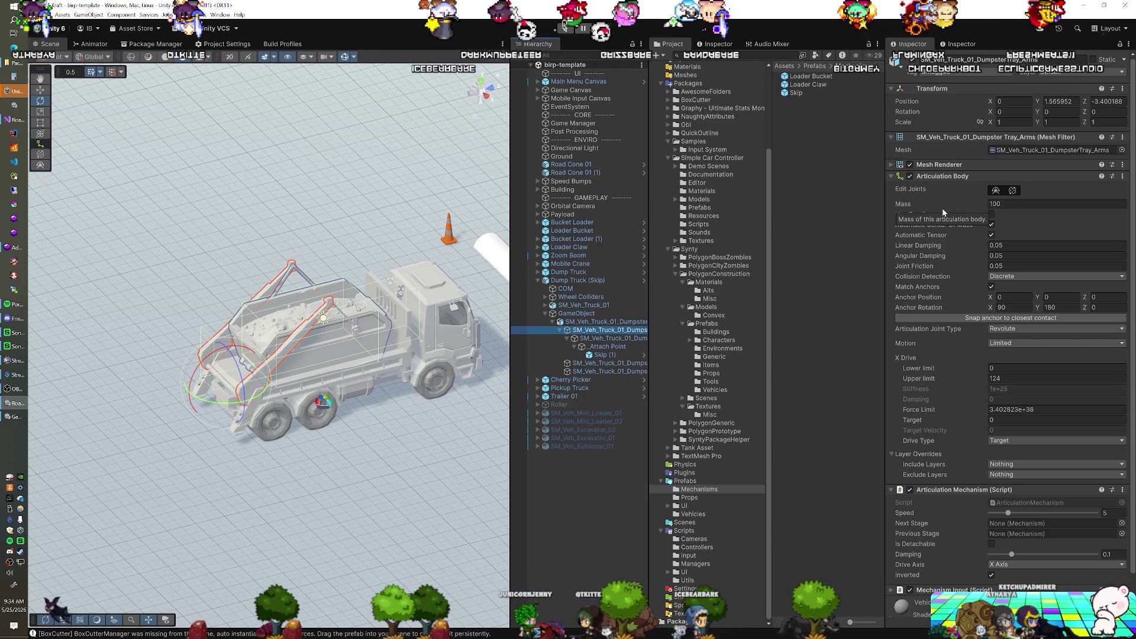
# Step: Create an empty GameObject with the default name and add an Articulation Body to it
pyautogui.hotkey('ctrl', 'shift', 'n')
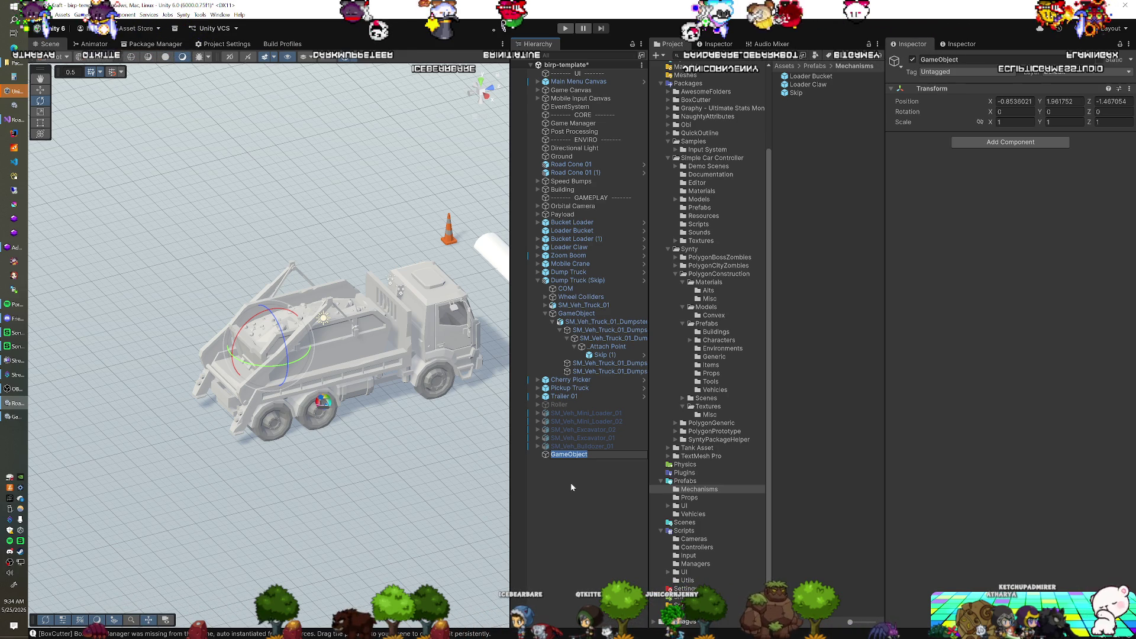
pyautogui.press('Return')
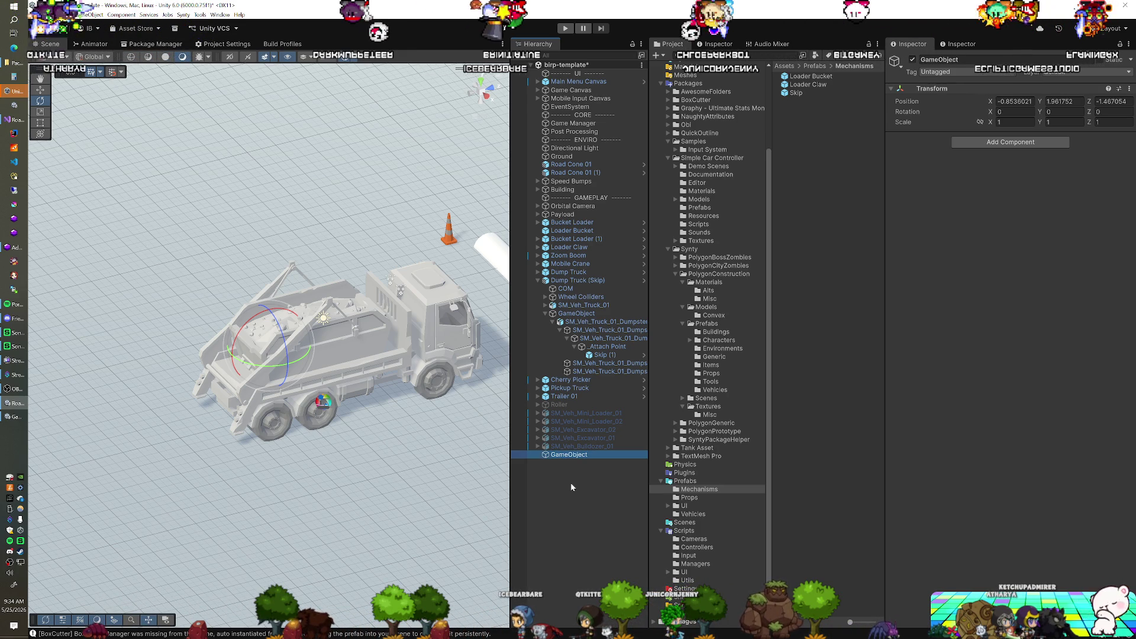
pyautogui.click(1011, 142)
pyautogui.write('ar')
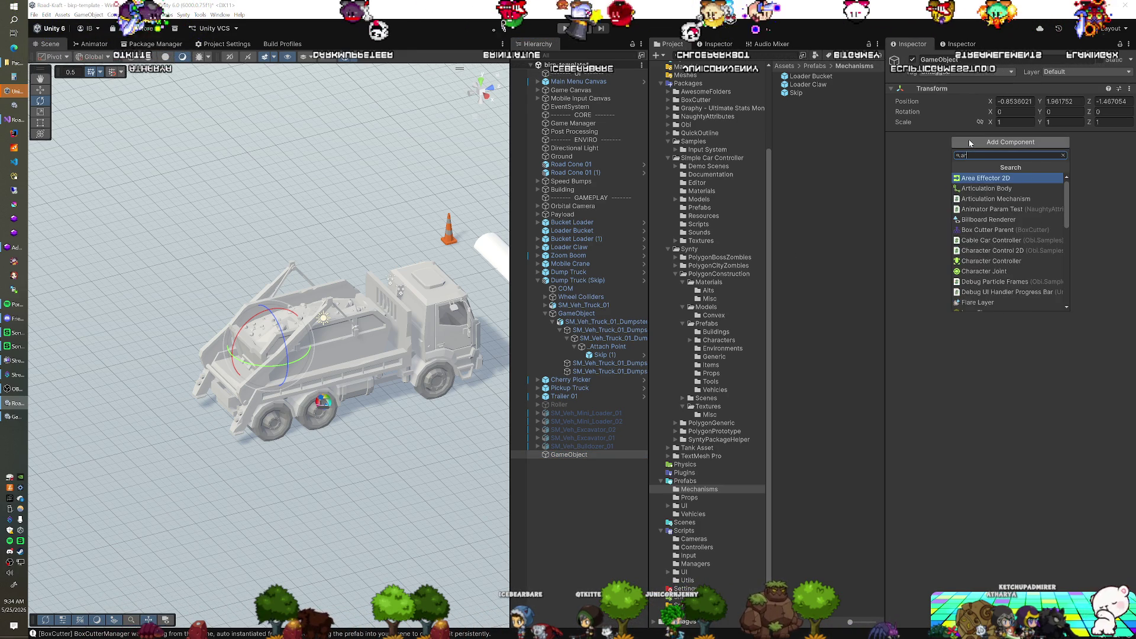
pyautogui.click(986, 188)
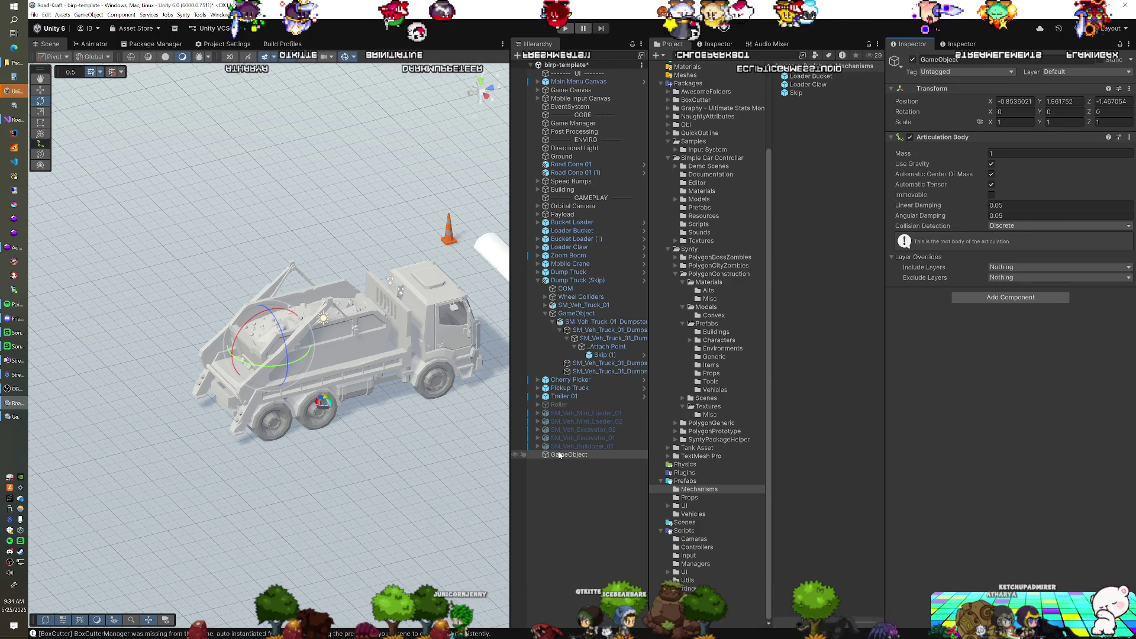
# Step: Create an empty child under the GameObject and give it its own Articulation Body
pyautogui.rightClick(569, 455)
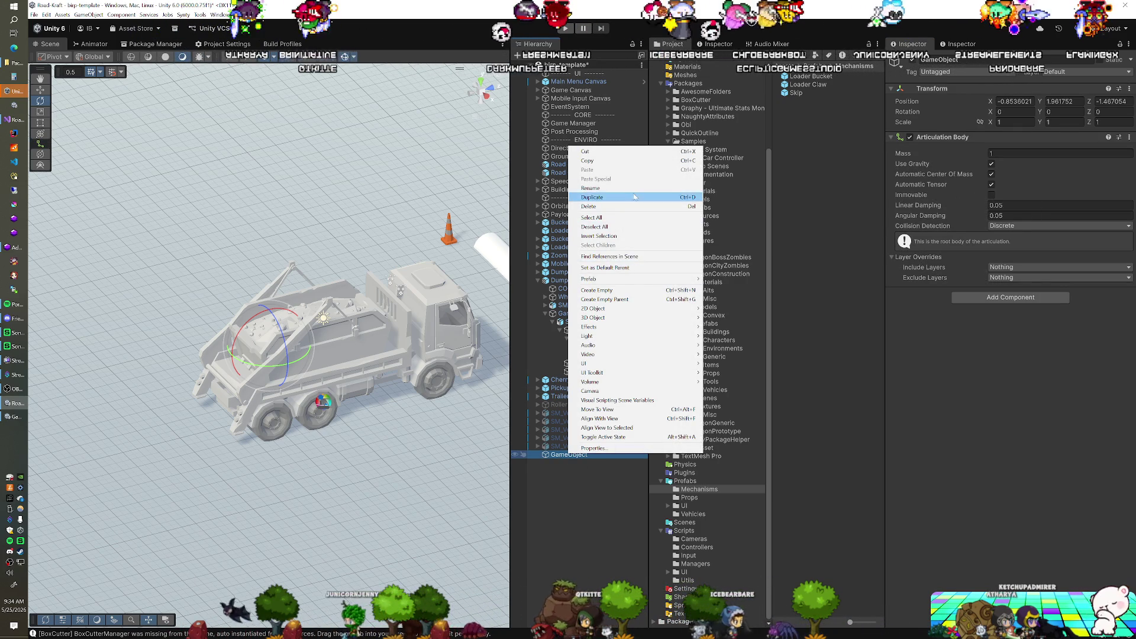
pyautogui.click(615, 289)
pyautogui.click(967, 143)
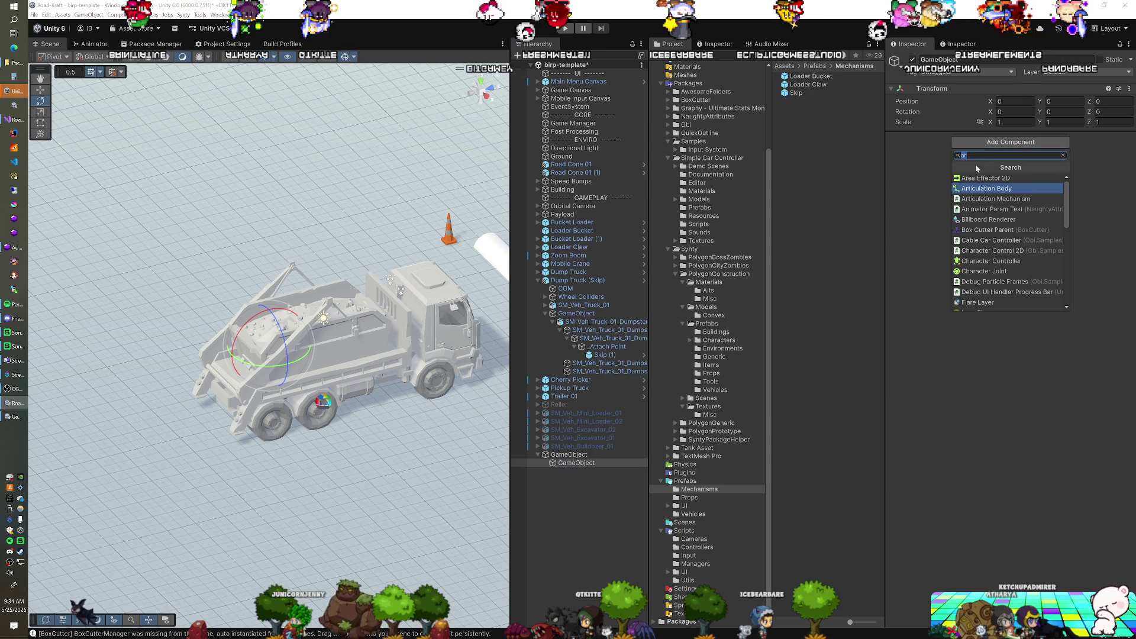
pyautogui.click(980, 189)
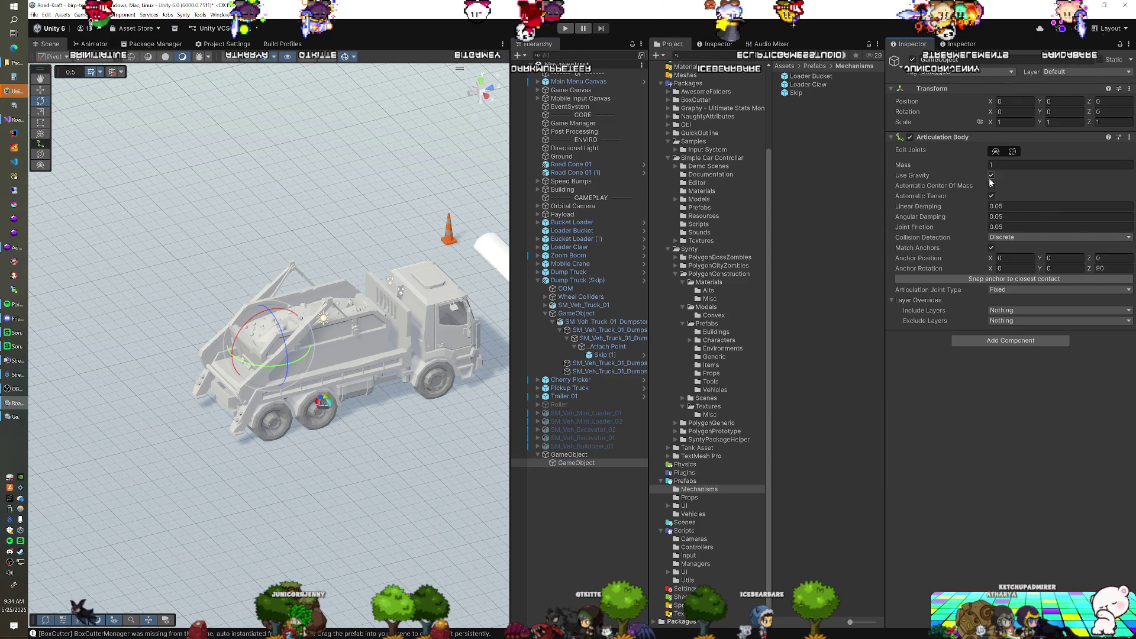
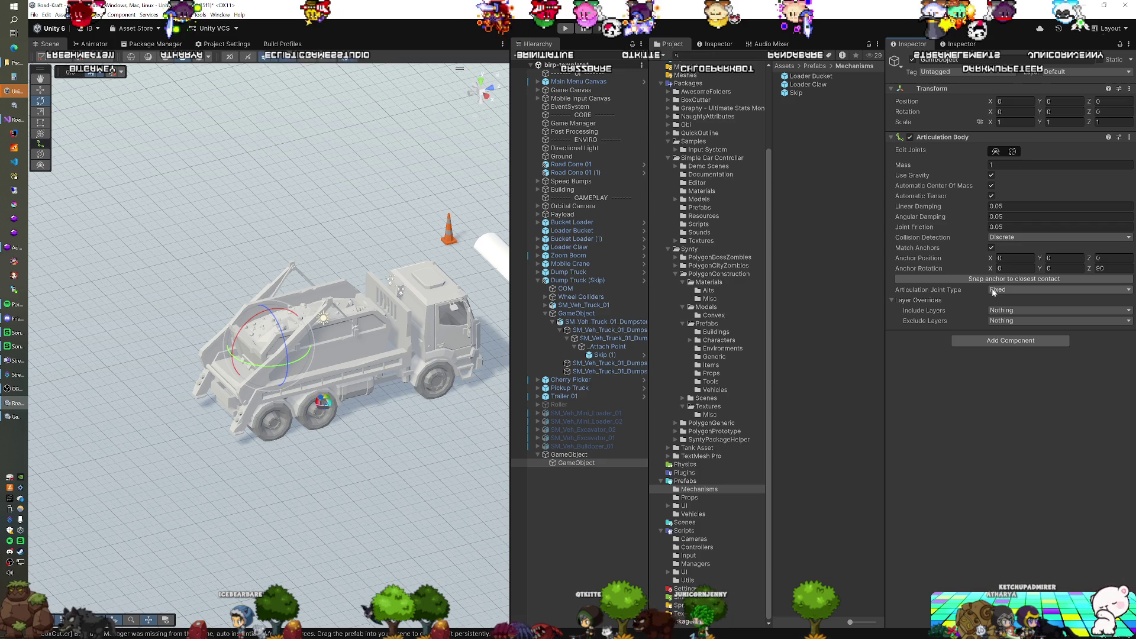
# Step: Duplicate the Skip prefab as Skip 1 and remove its Joint Mechanism and Fixed Joint components
pyautogui.click(794, 93)
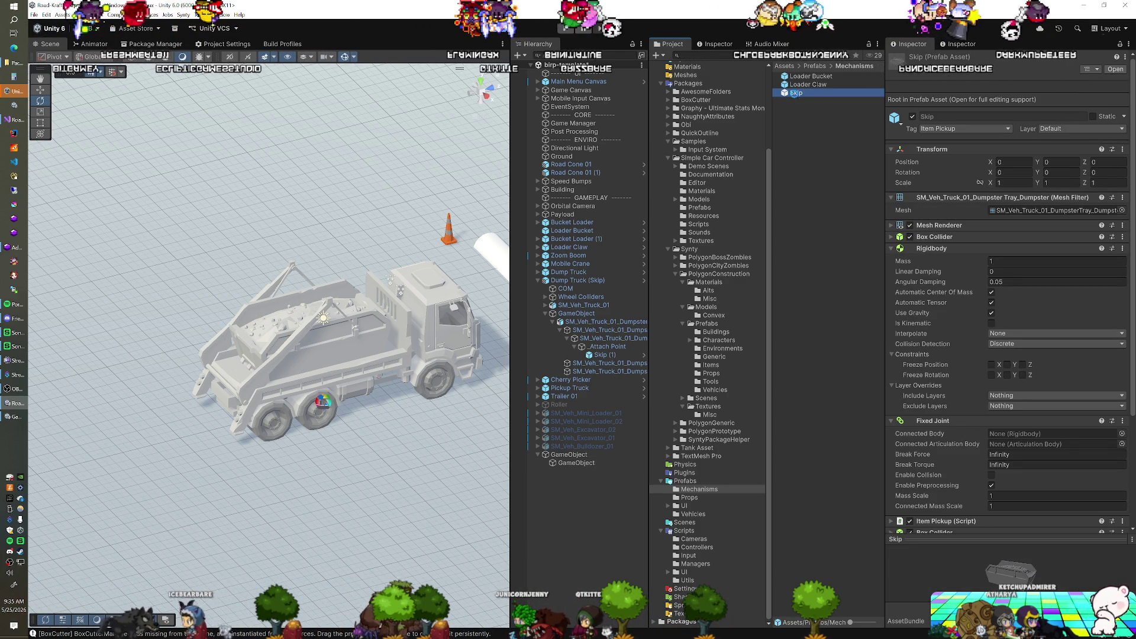
pyautogui.hotkey('ctrl', 'd')
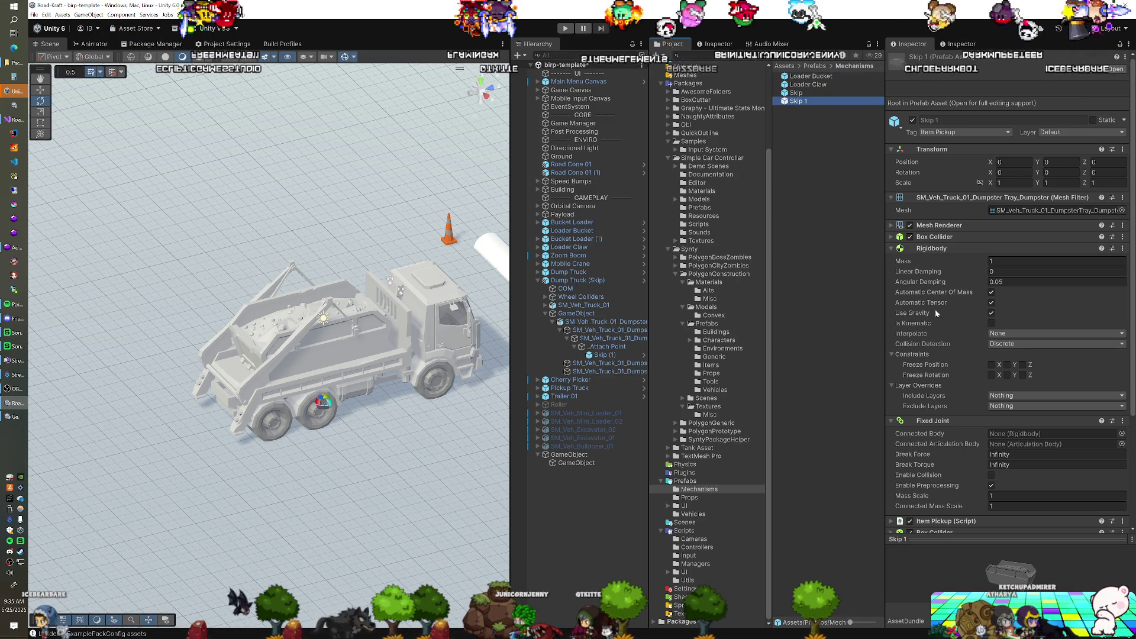
pyautogui.scroll(-5, 945, 353)
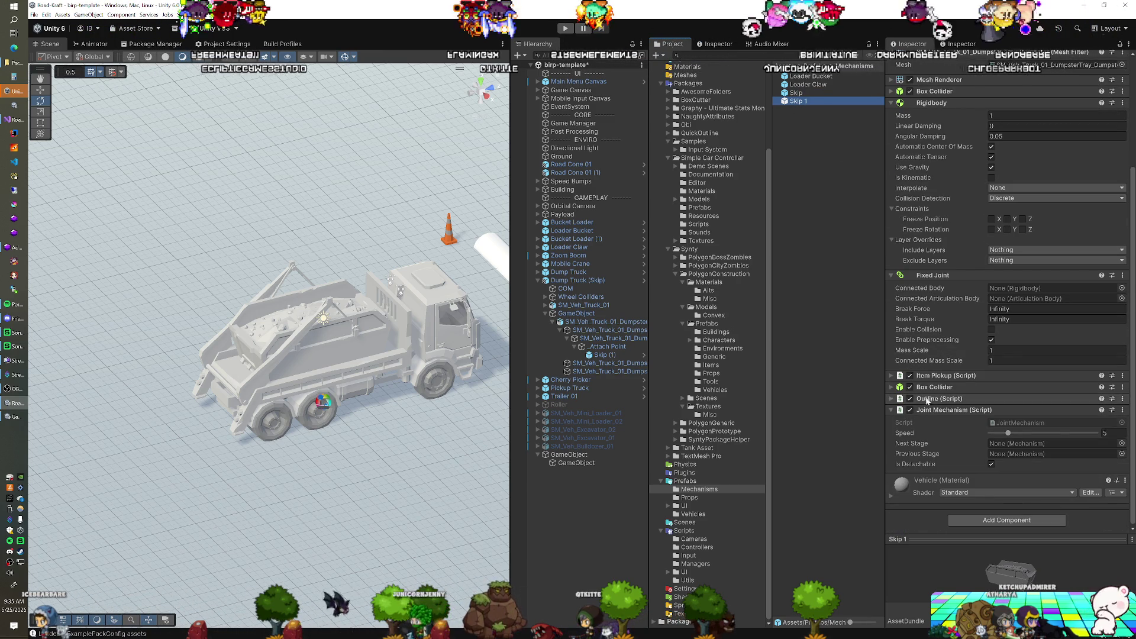
pyautogui.rightClick(925, 410)
pyautogui.click(946, 445)
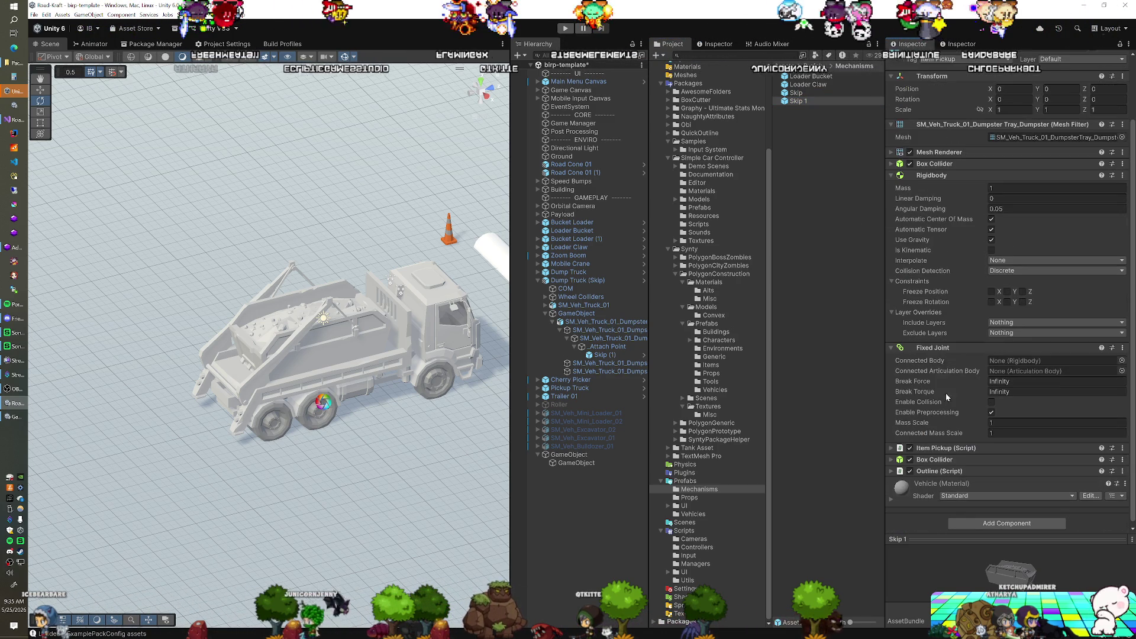
pyautogui.rightClick(930, 348)
pyautogui.click(954, 381)
pyautogui.rightClick(931, 248)
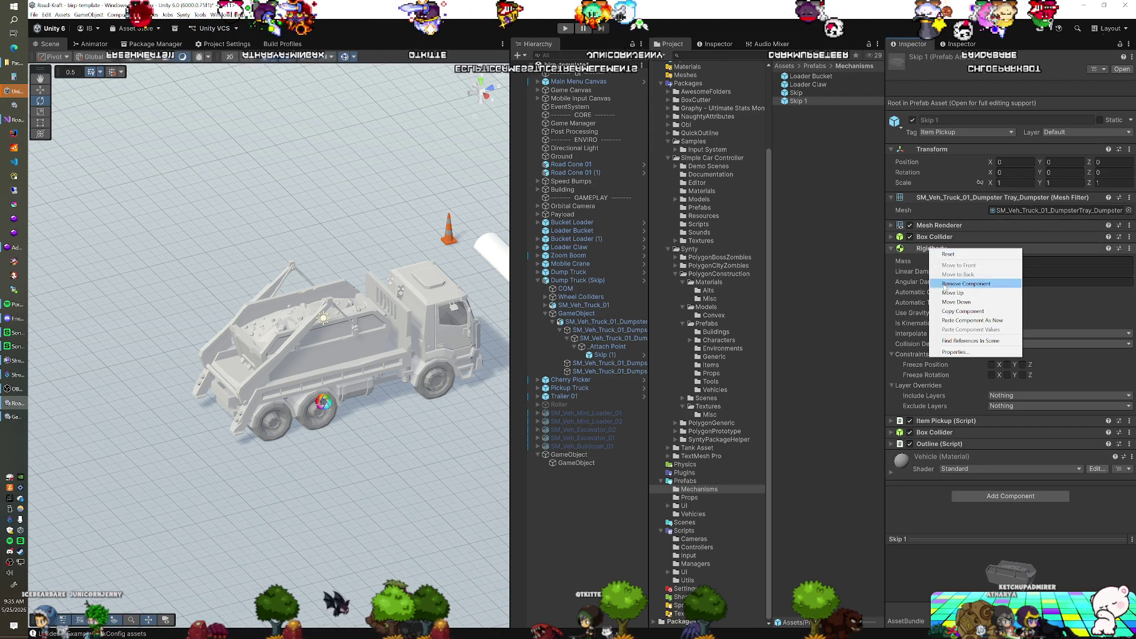
# Step: Swap Skip 1's Rigidbody for an Articulation Body and drop a Skip 1 instance into the scene
pyautogui.click(944, 284)
pyautogui.click(974, 326)
pyautogui.write('ar')
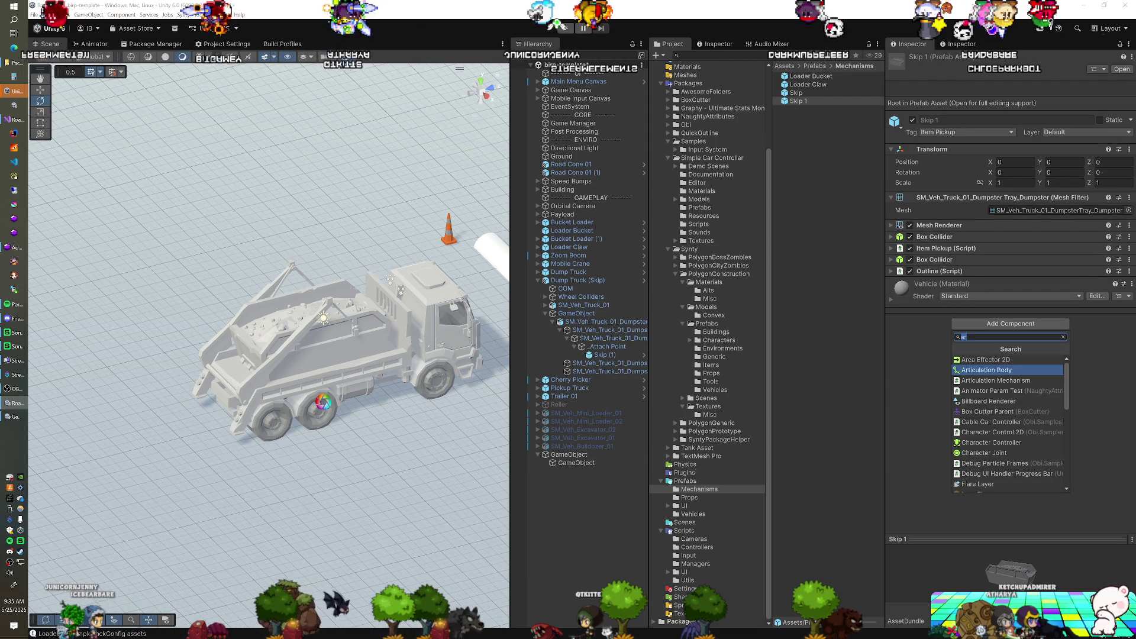
pyautogui.press('Return')
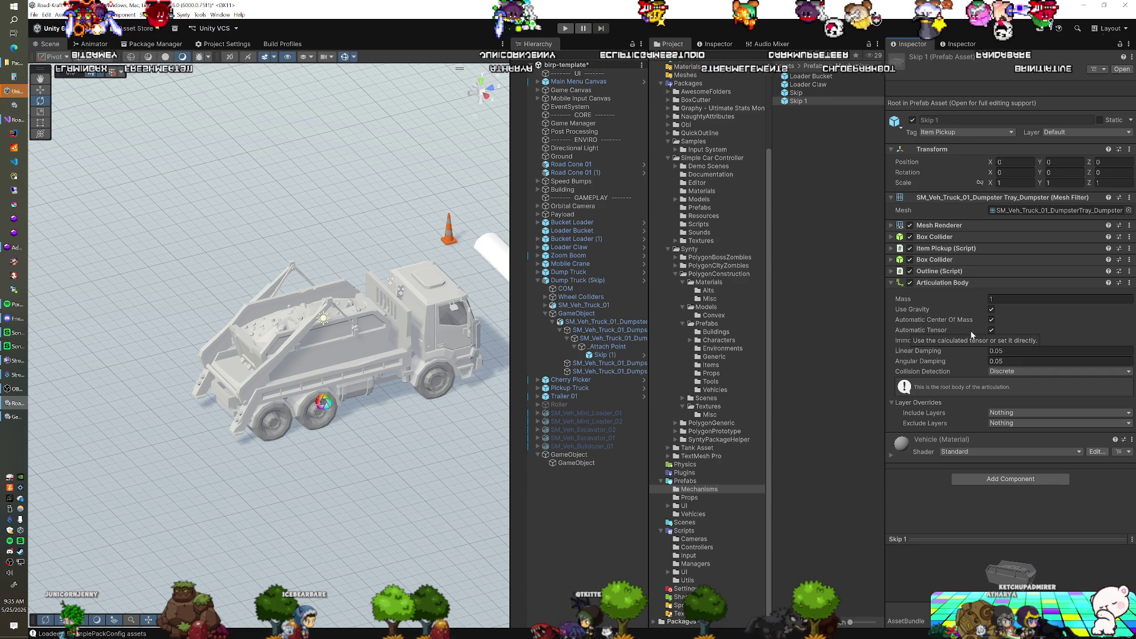
pyautogui.moveTo(804, 101); pyautogui.dragTo(566, 453)
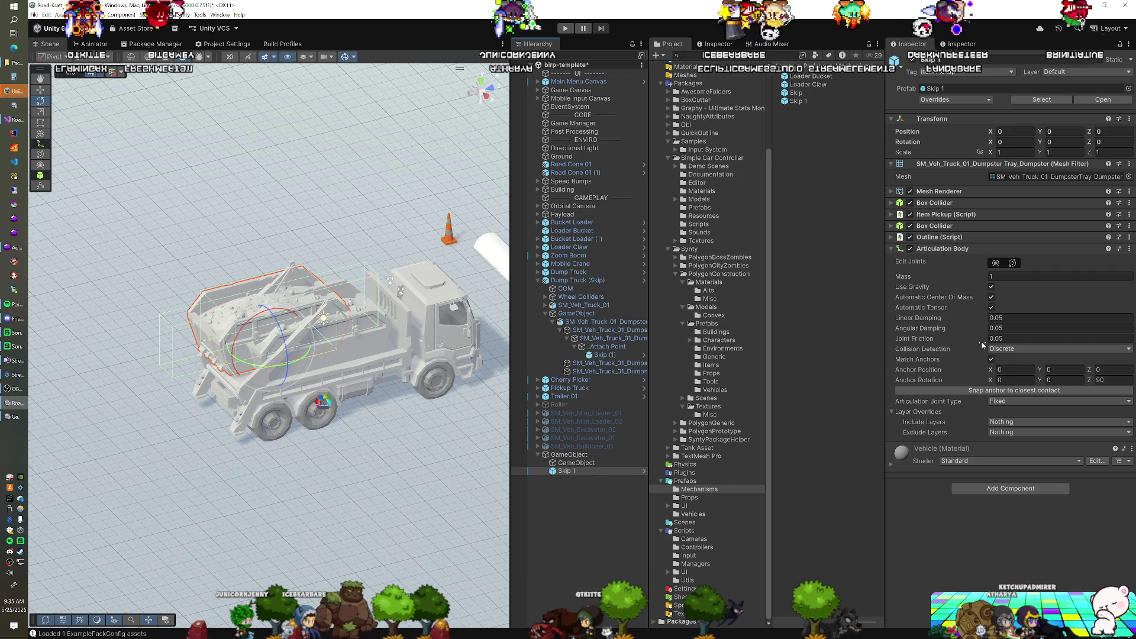
# Step: Apply the Articulation Body overrides to Skip 1 with Use Gravity on, then delete the test instance
pyautogui.click(991, 287)
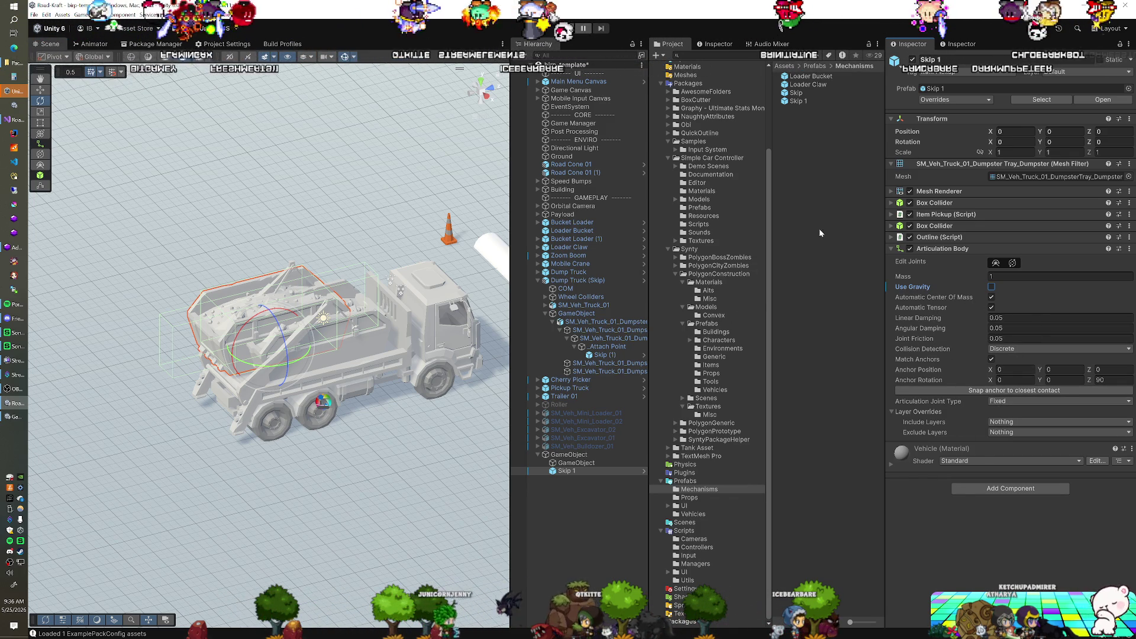
pyautogui.click(948, 100)
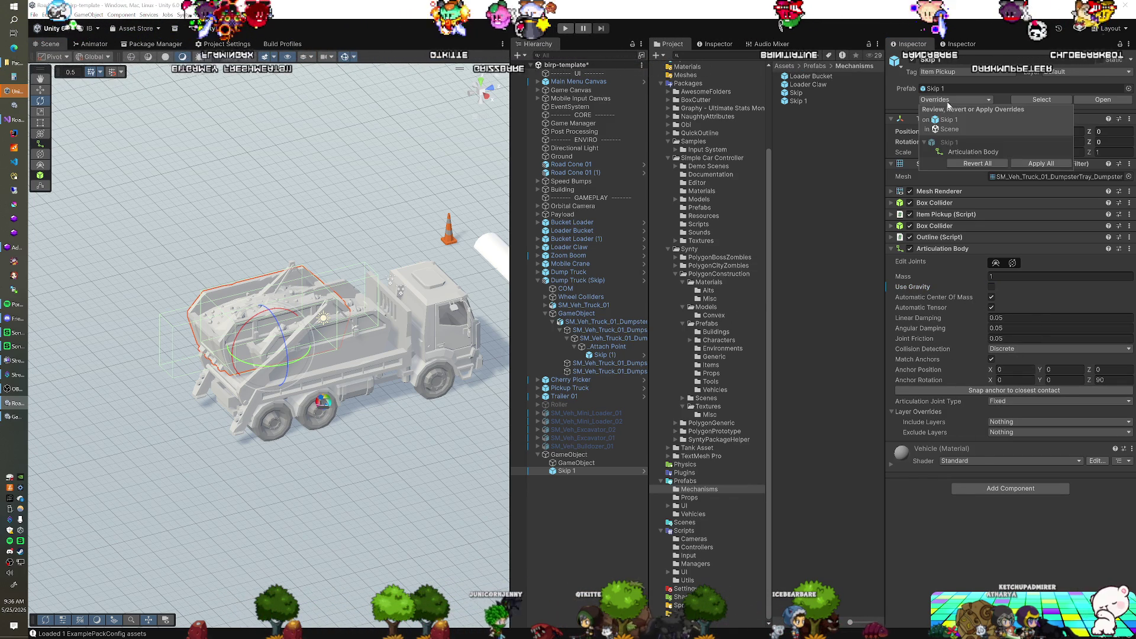
pyautogui.click(1021, 162)
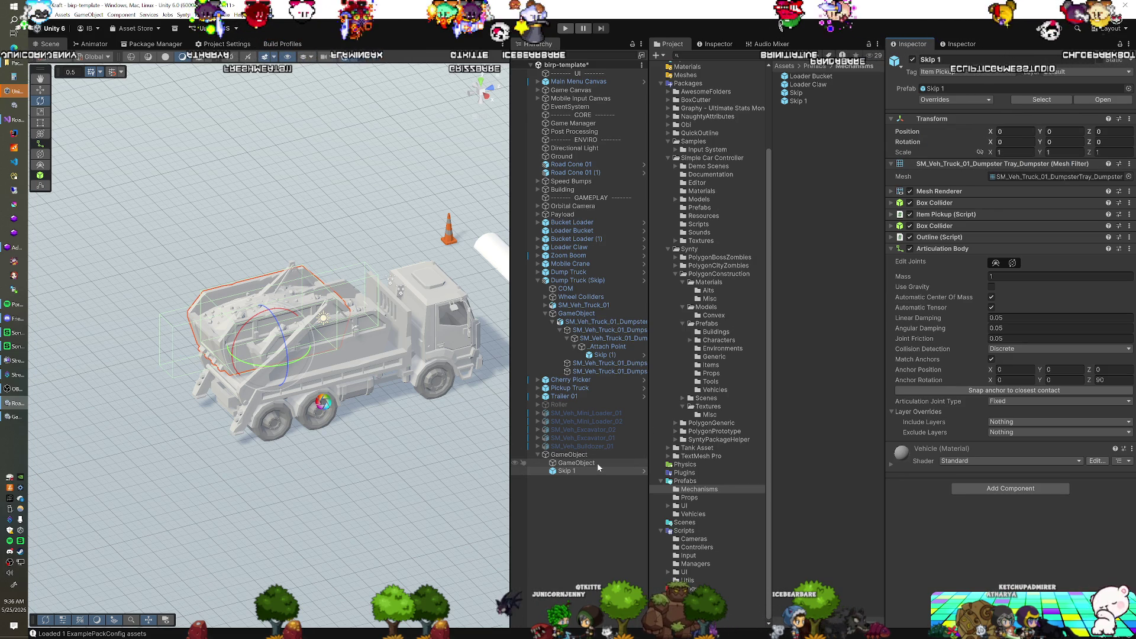
pyautogui.click(991, 287)
pyautogui.click(954, 99)
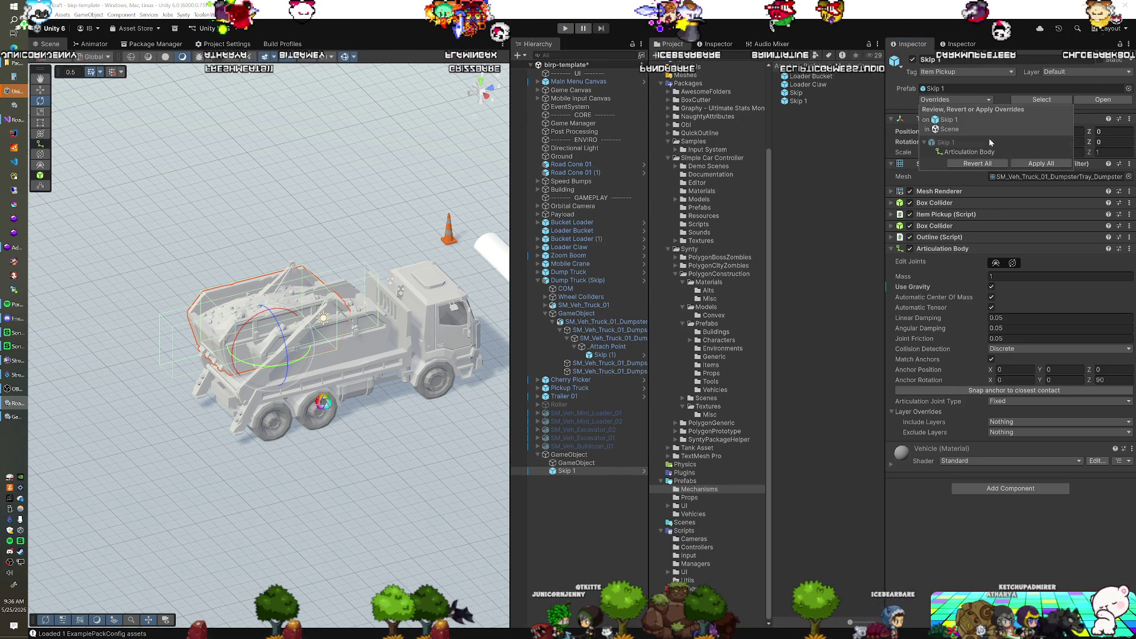
pyautogui.click(1042, 164)
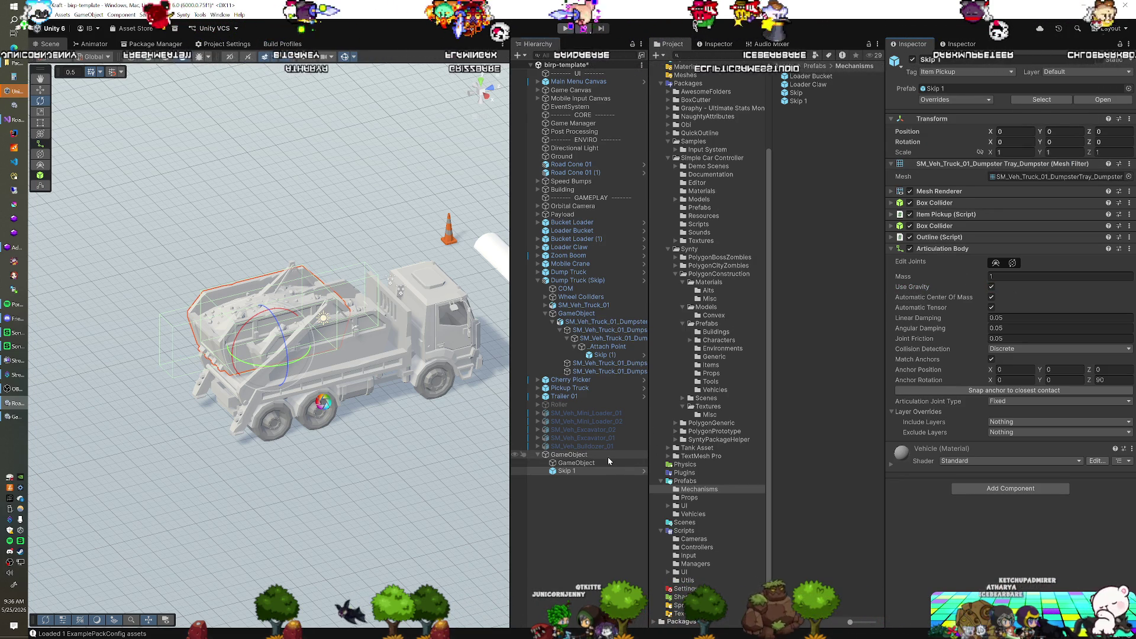
pyautogui.click(608, 455)
pyautogui.press('Delete')
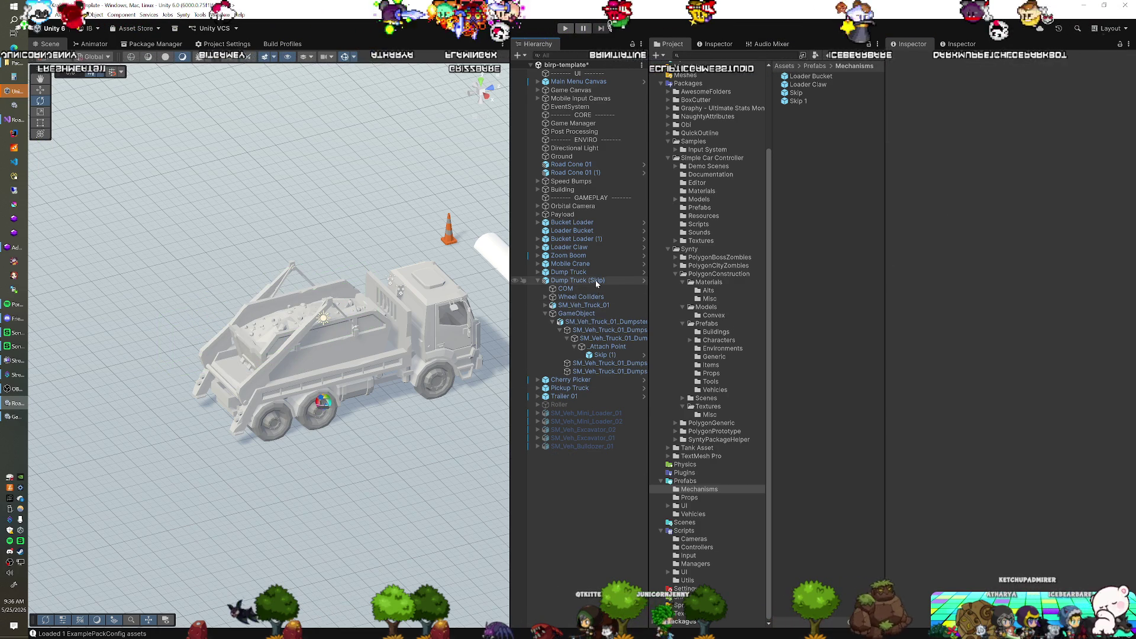
# Step: In the Dump Truck (Skip) prefab, replace the old Skip (1) under _Attach Point with Skip 1
pyautogui.click(595, 280)
pyautogui.click(643, 280)
pyautogui.click(604, 201)
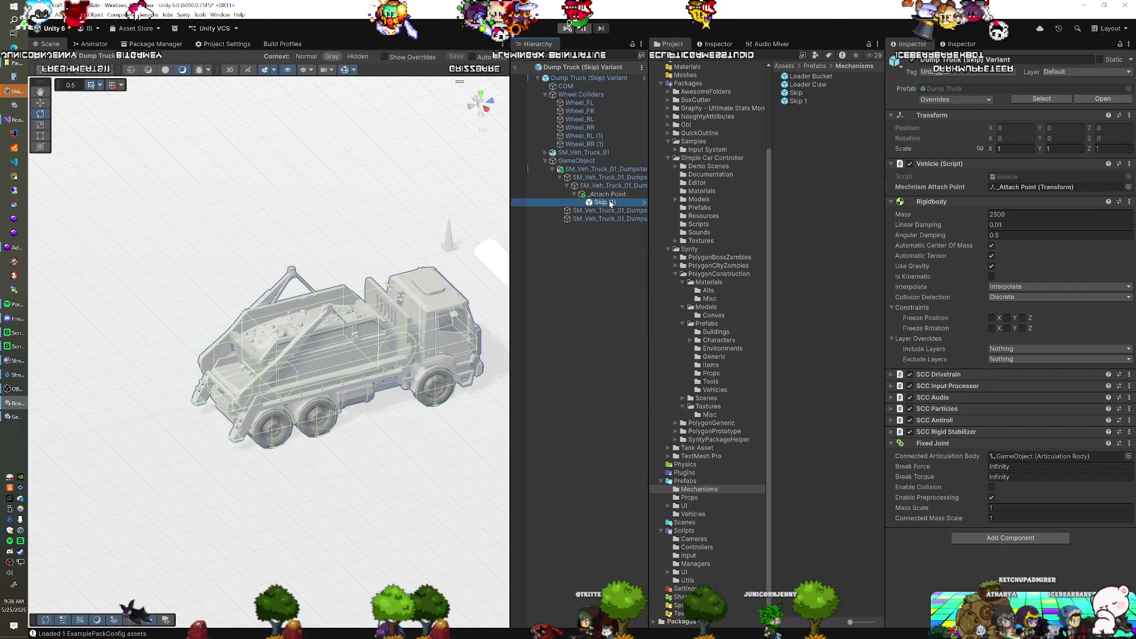
pyautogui.press('Delete')
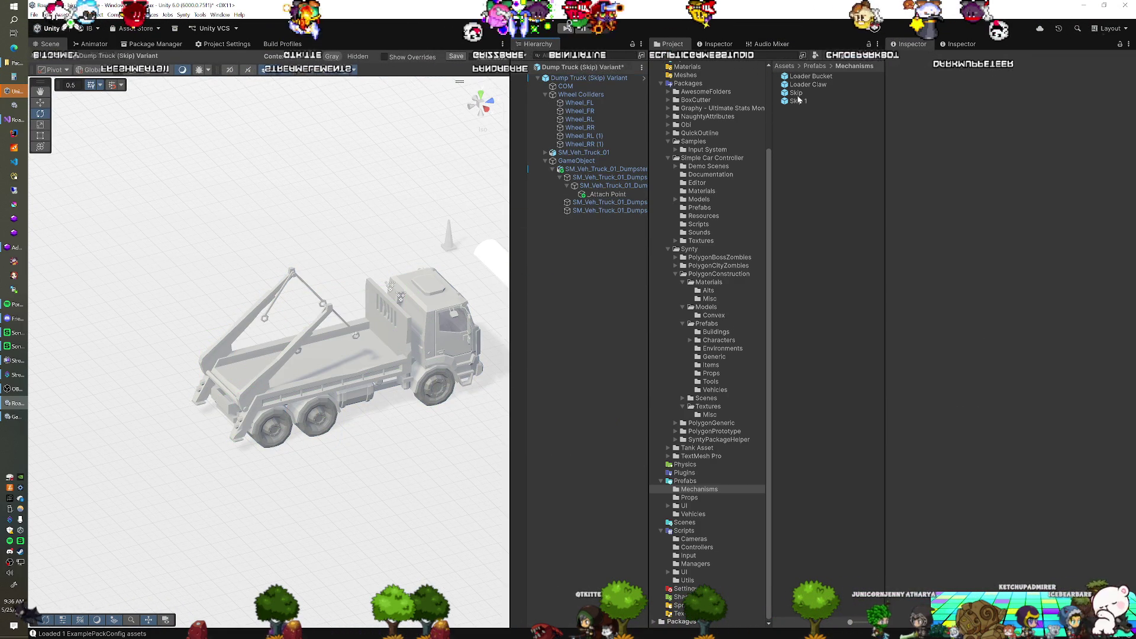
pyautogui.moveTo(611, 199); pyautogui.dragTo(609, 194)
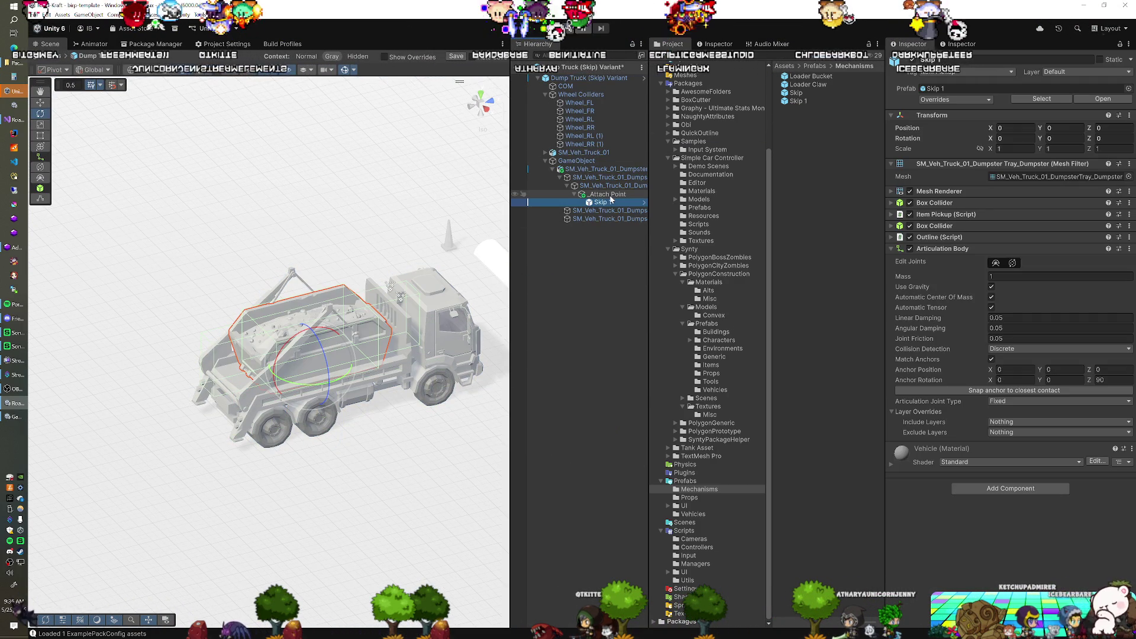
pyautogui.click(515, 69)
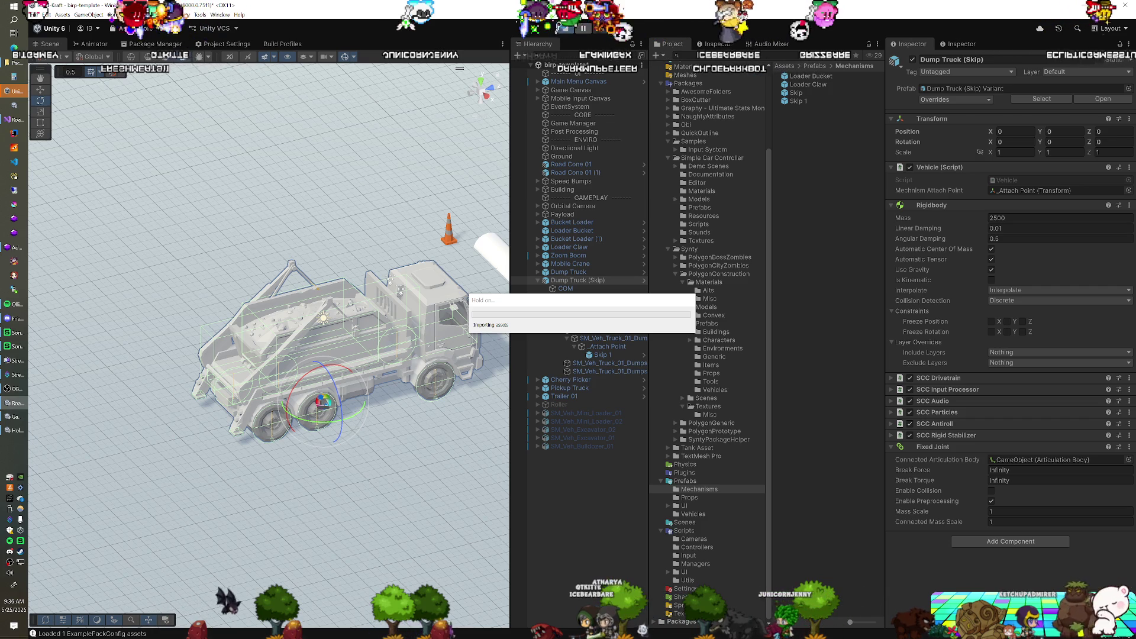
# Step: Test-drive the truck in Play mode, then drag a Skip 1 copy under _Attach Point
pyautogui.click(565, 28)
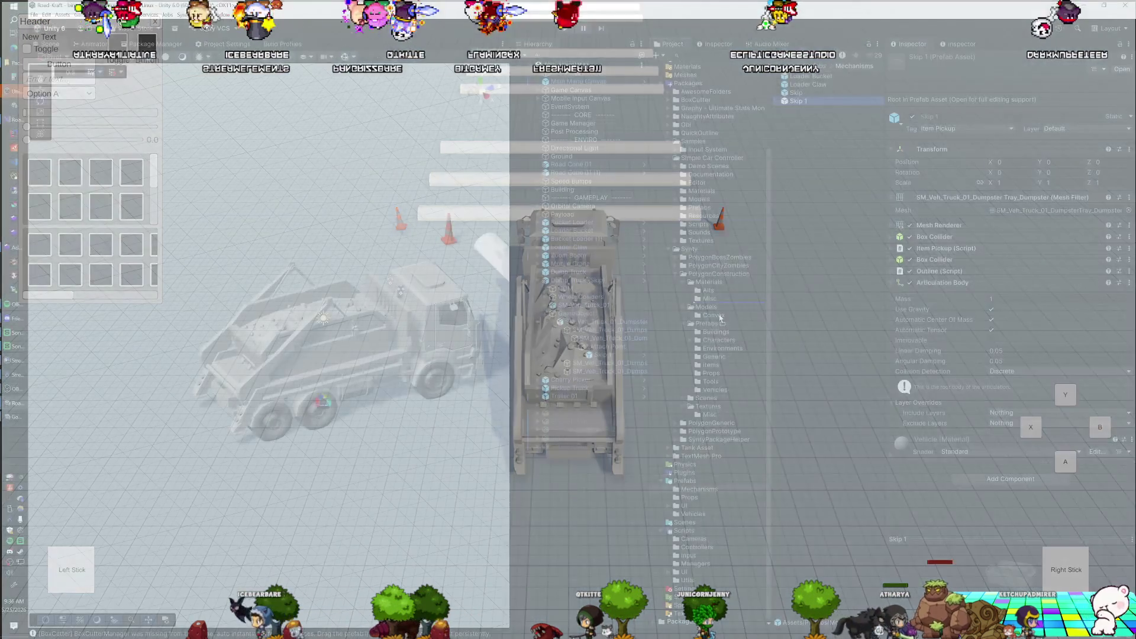
pyautogui.moveTo(720, 318)
pyautogui.mouseDown()
pyautogui.moveTo(636, 416)
pyautogui.moveTo(614, 350)
pyautogui.mouseUp()
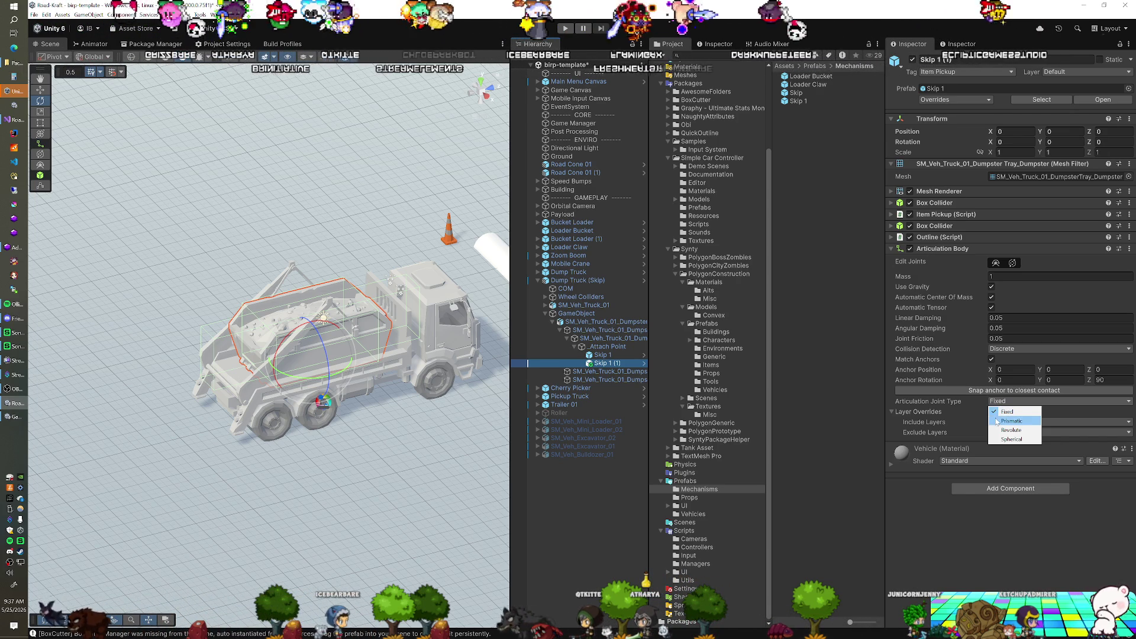
# Step: Set the joint type to Revolute with Force drive and apply it to the Skip 1 prefab
pyautogui.click(1010, 430)
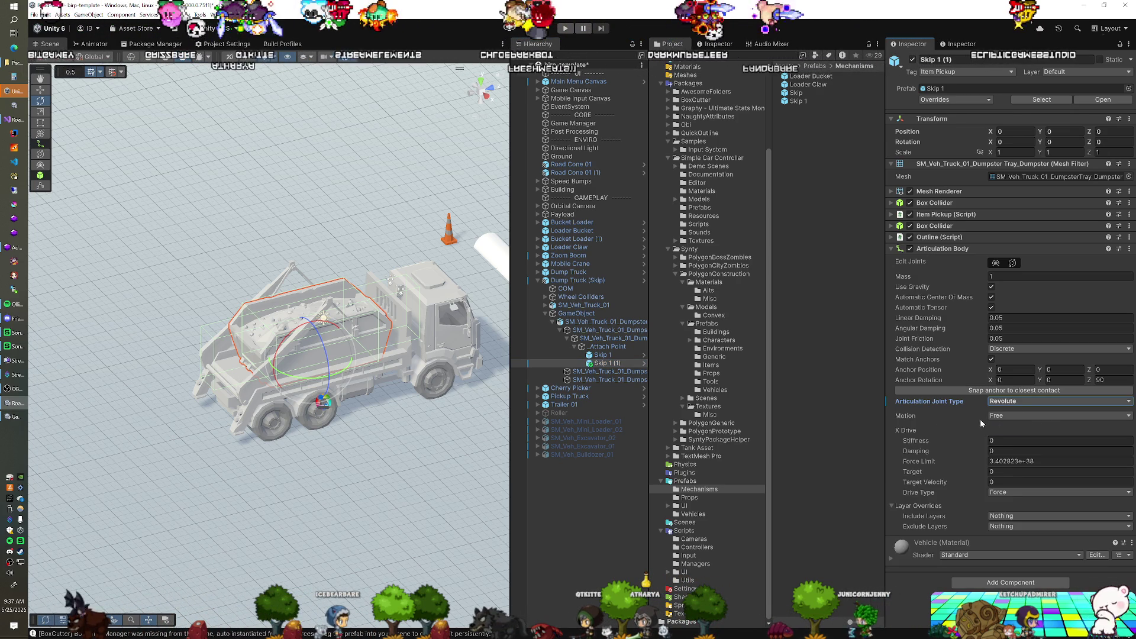
pyautogui.click(998, 492)
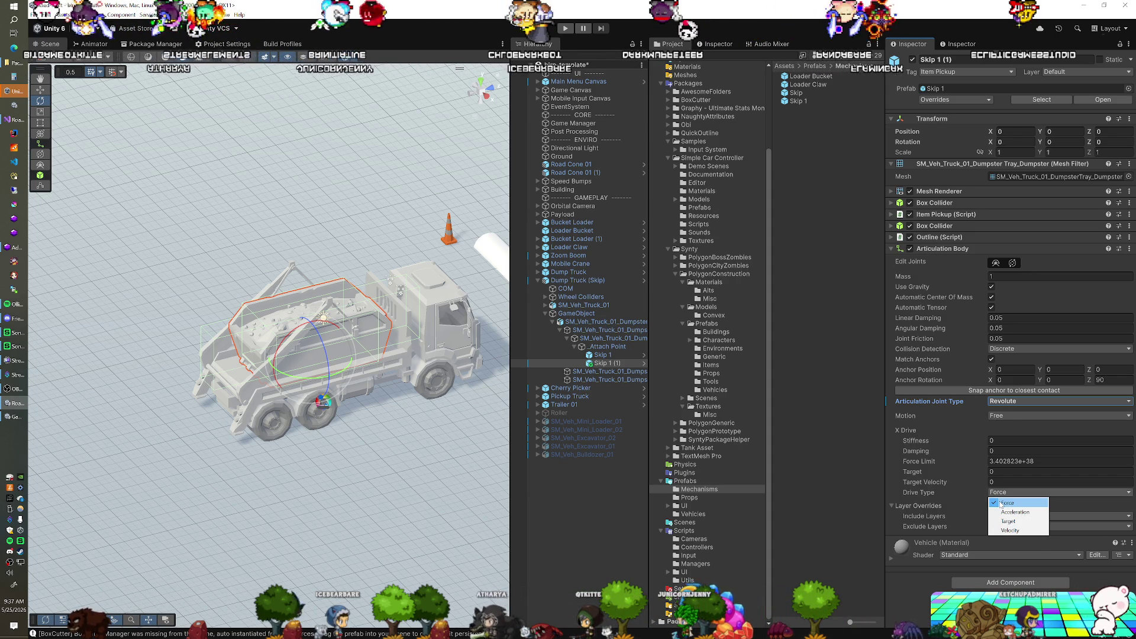
pyautogui.click(1000, 503)
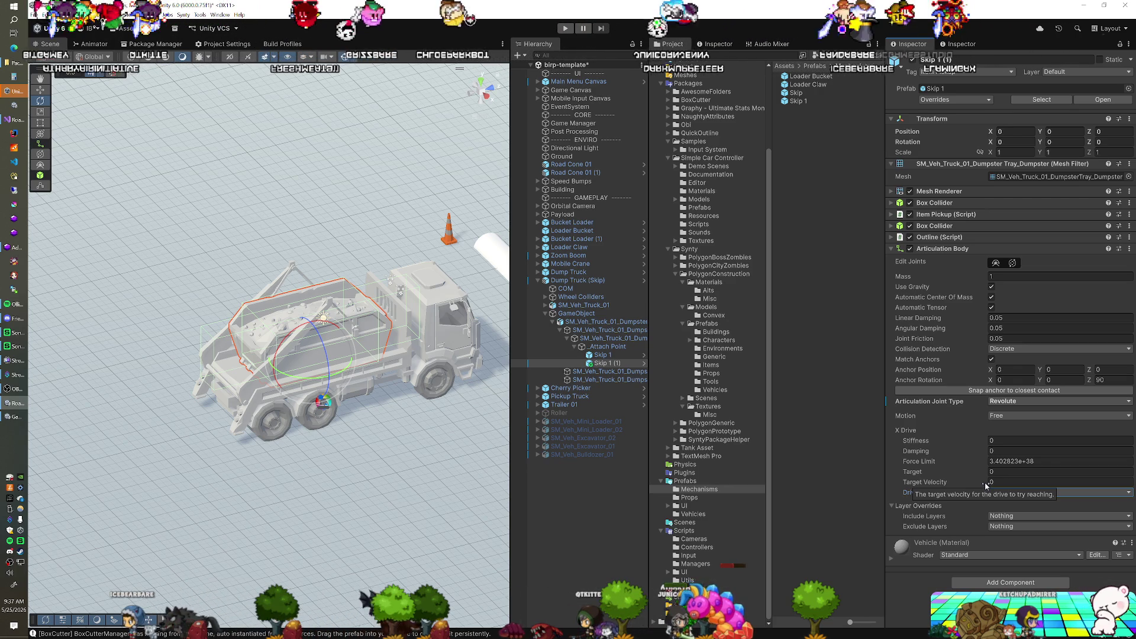
pyautogui.rightClick(948, 401)
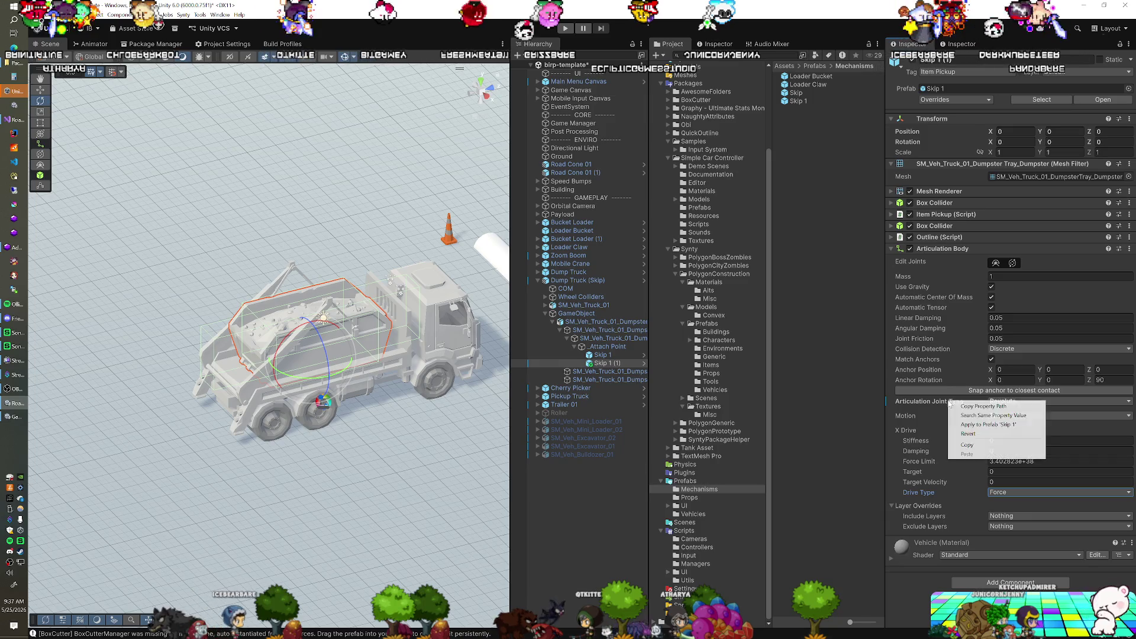
pyautogui.click(984, 425)
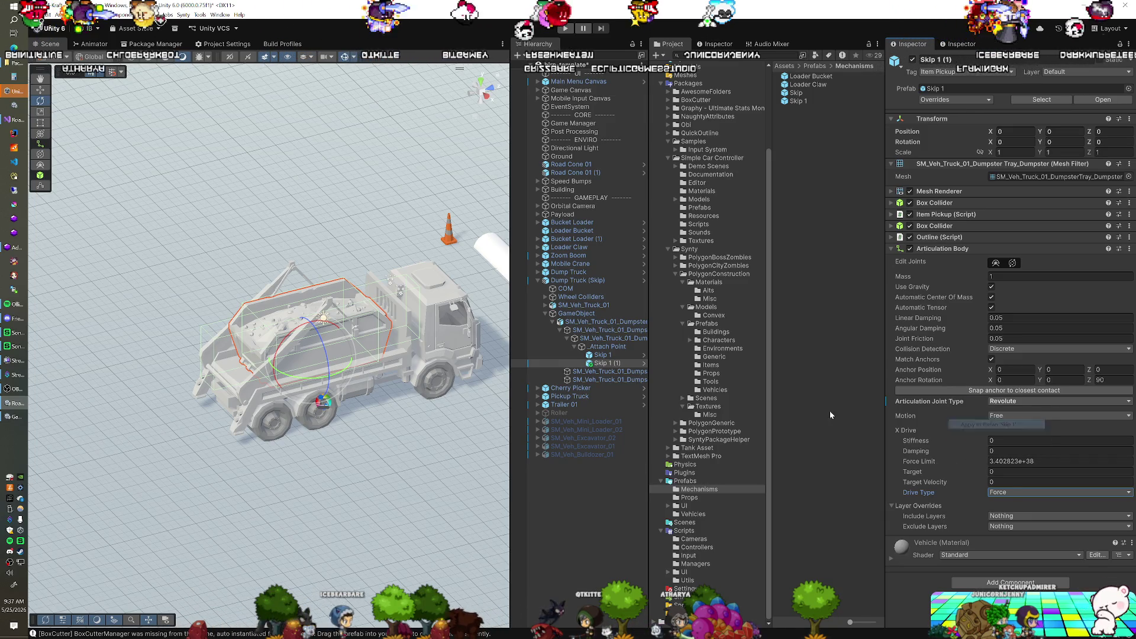
# Step: Delete the Skip 1 (1) test copy and start Play mode with Ctrl+P
pyautogui.click(606, 364)
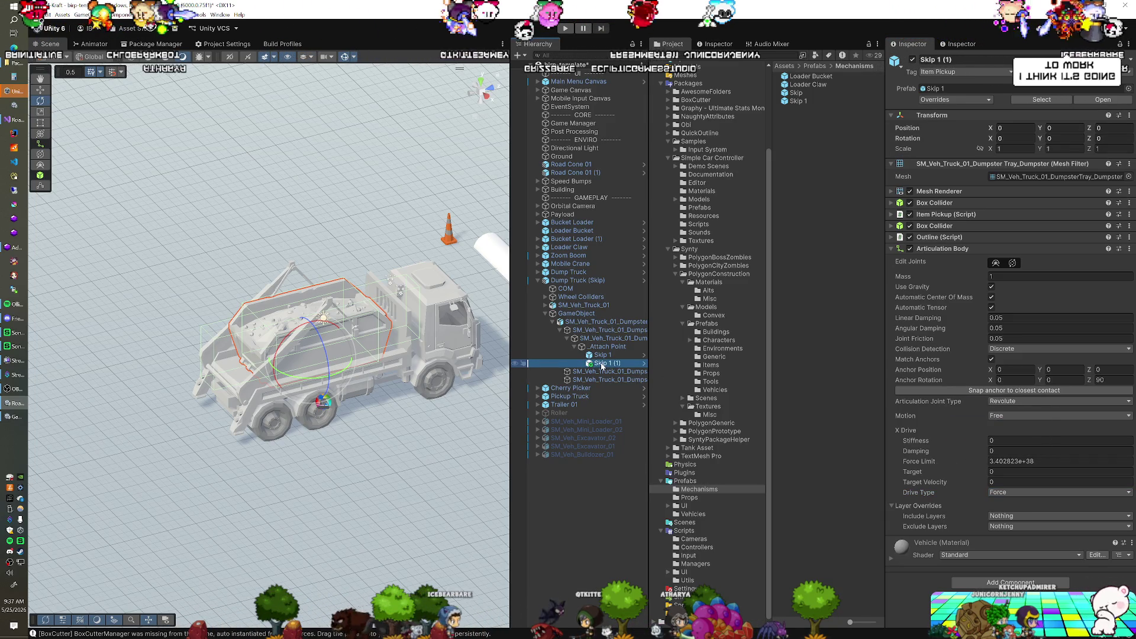
pyautogui.press('Delete')
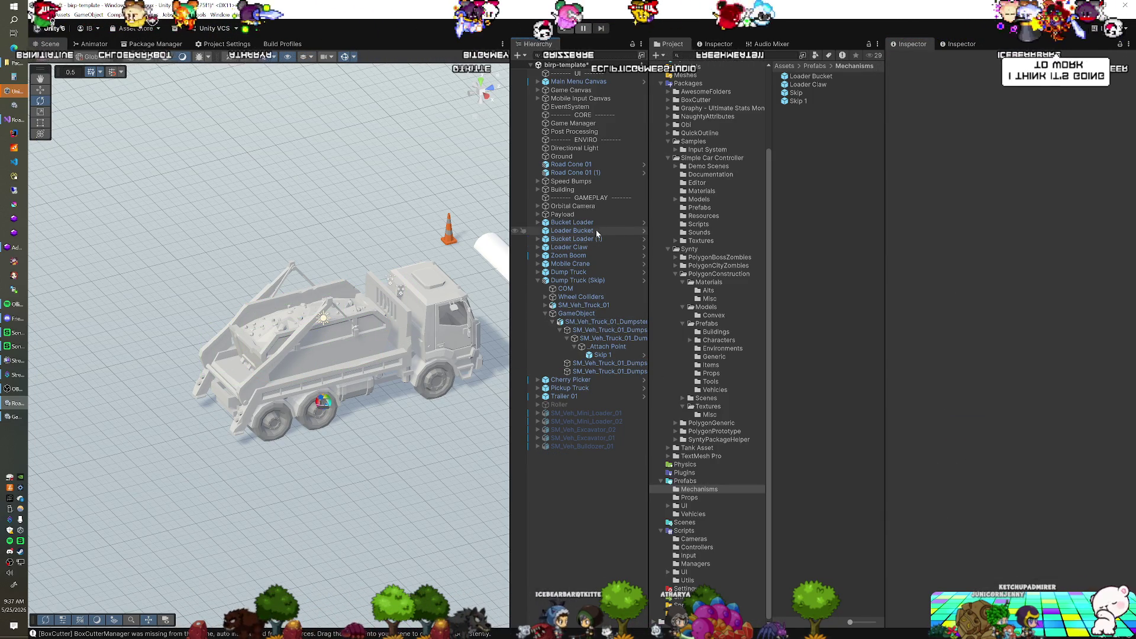
pyautogui.hotkey('ctrl', 'p')
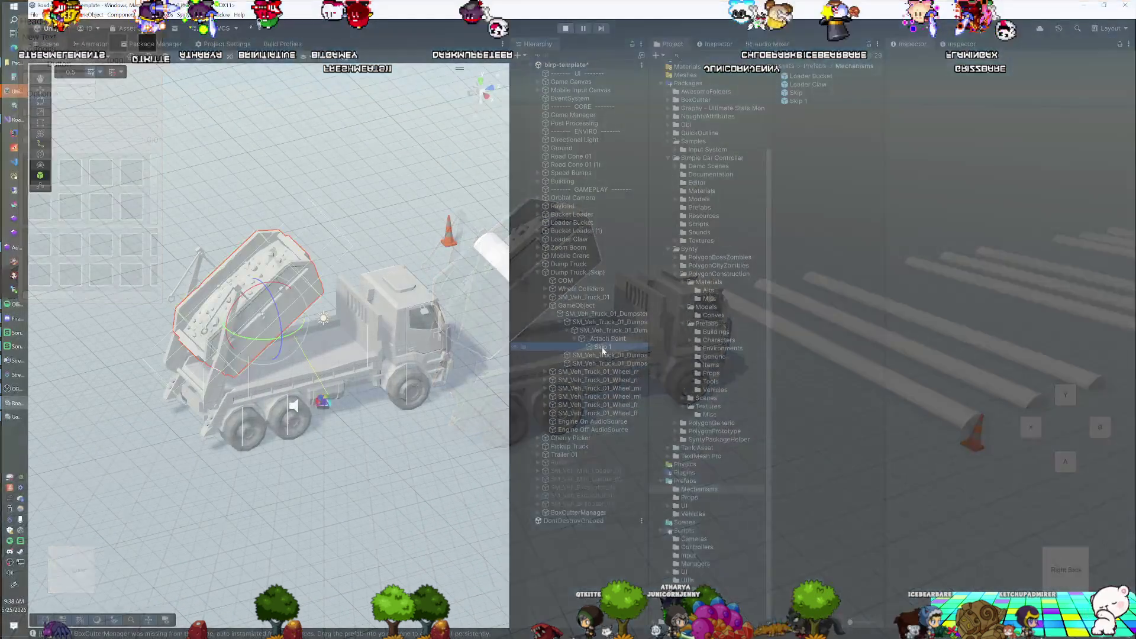
# Step: During Play, rotate the skip's joint anchor to Z 150, then stop and select the Skip 1 prefab
pyautogui.scroll(-3, 933, 377)
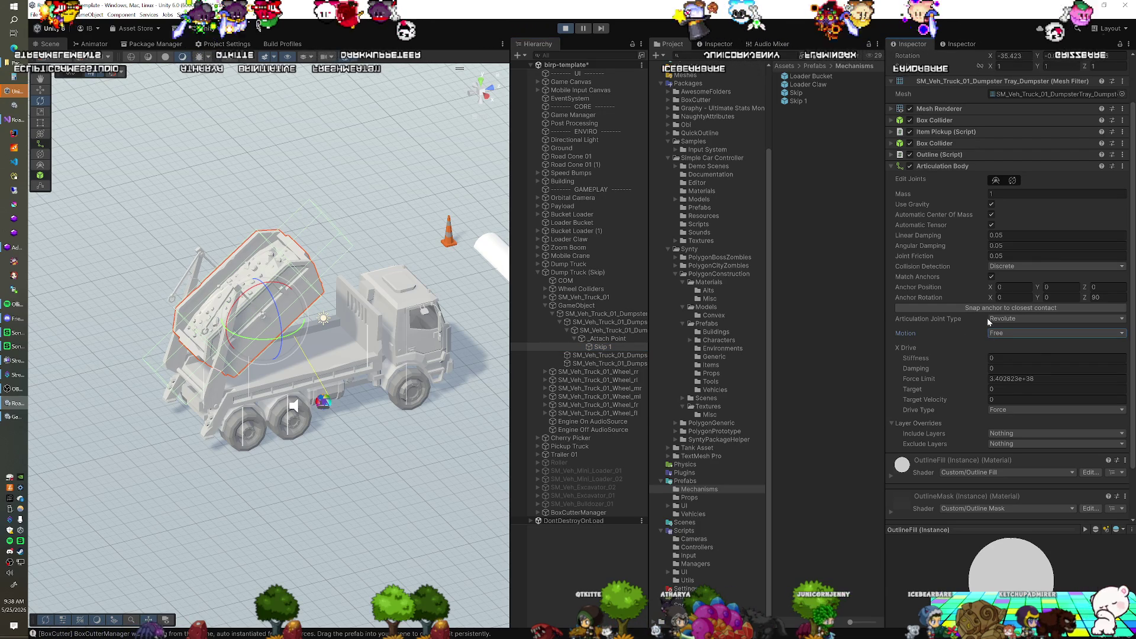
pyautogui.click(1013, 181)
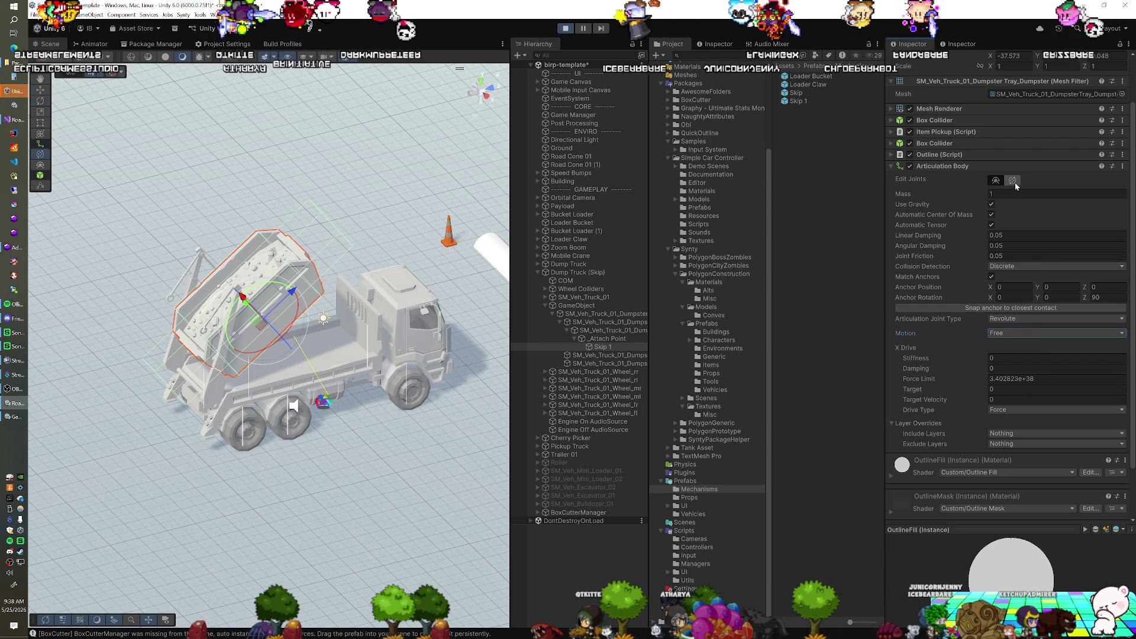
pyautogui.moveTo(414, 355); pyautogui.dragTo(360, 385)
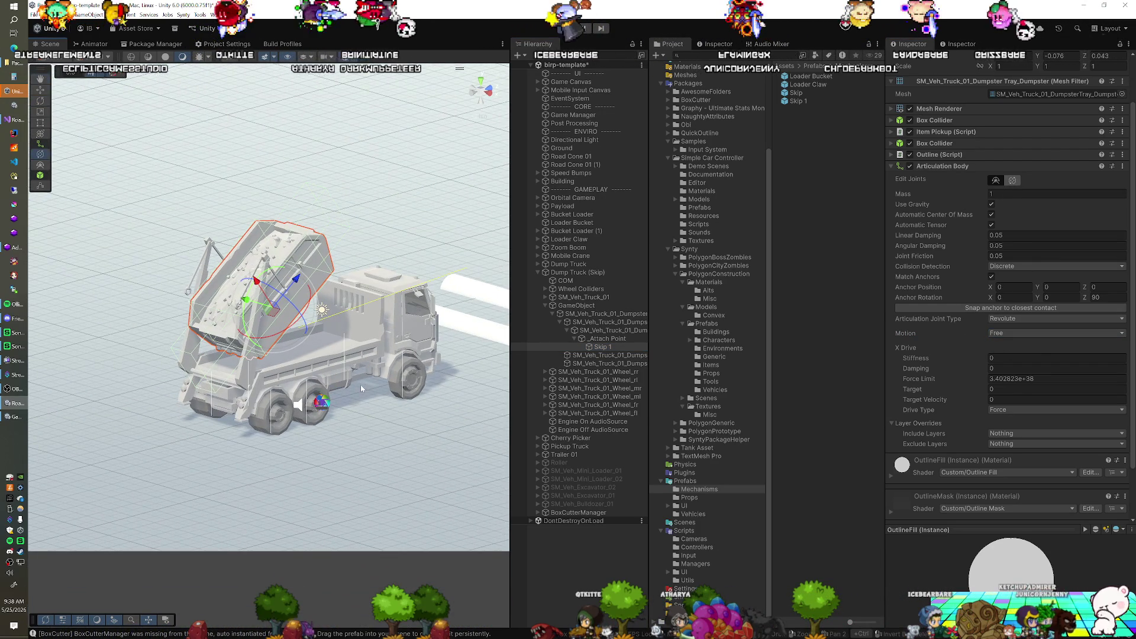
pyautogui.moveTo(294, 309); pyautogui.dragTo(184, 253)
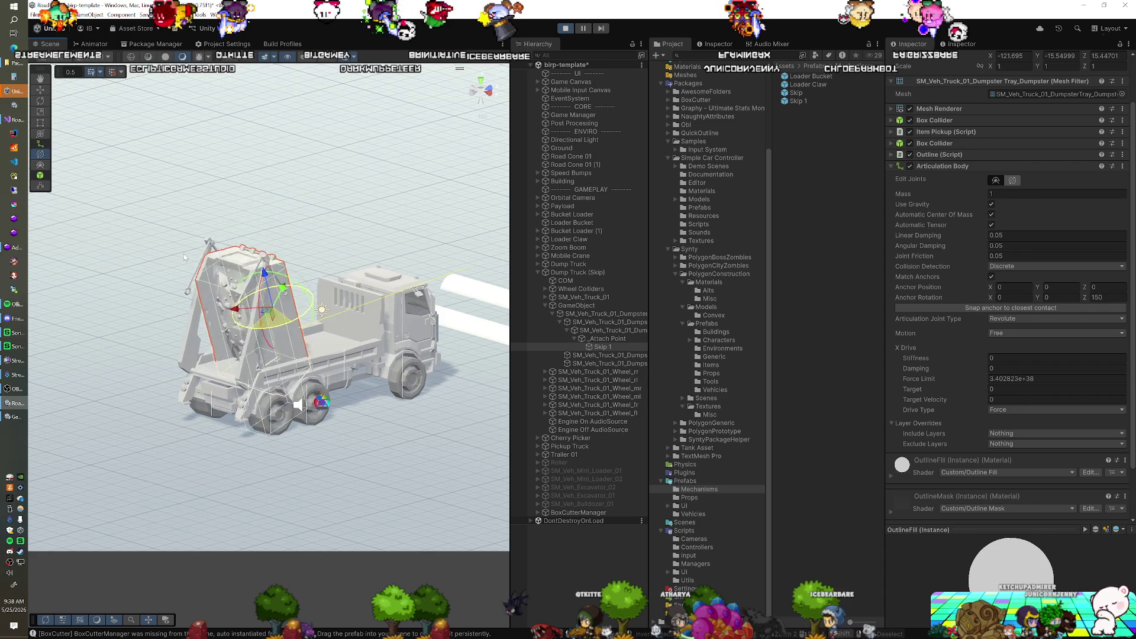
pyautogui.click(566, 29)
pyautogui.click(798, 101)
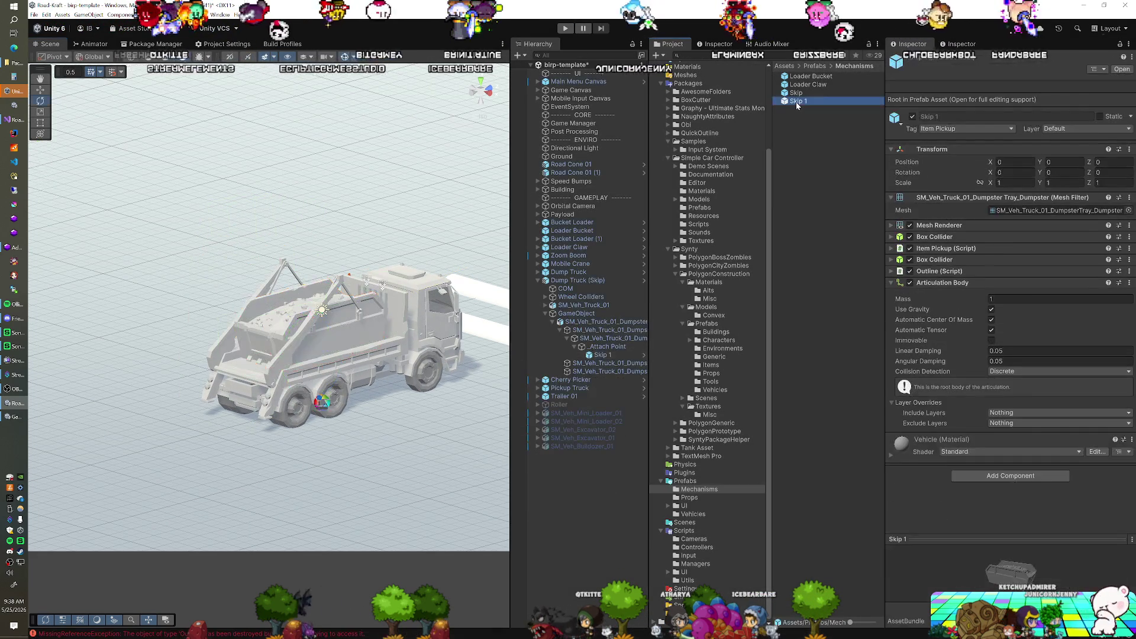
# Step: Open Skip 1 in Prefab Mode, return to the scene, and place a Skip 1 copy under _Attach Point
pyautogui.doubleClick(798, 101)
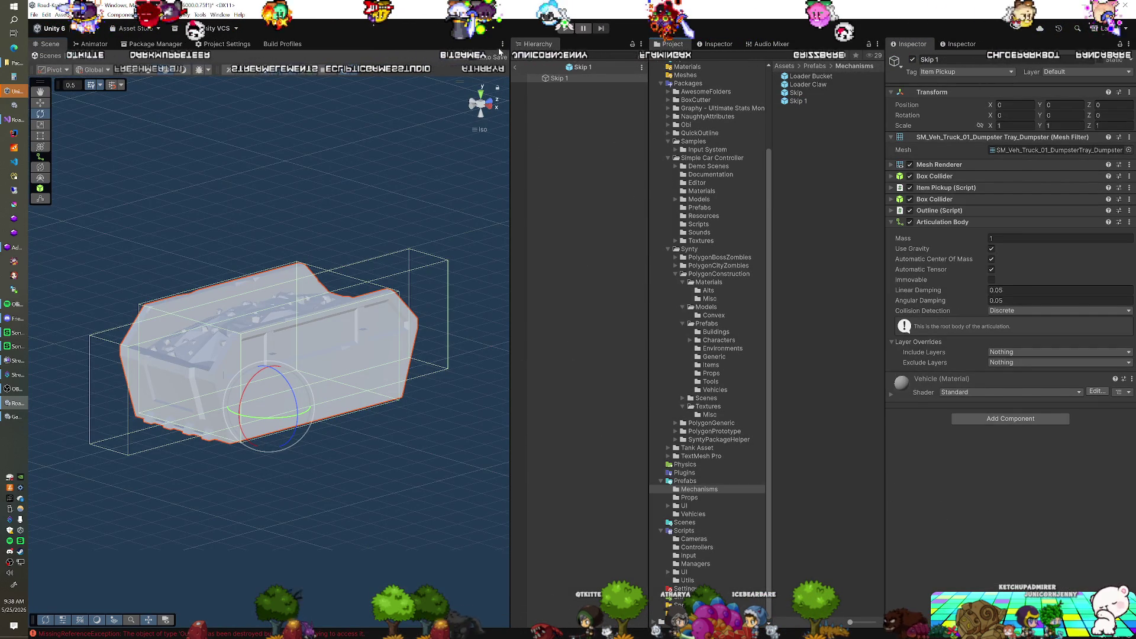
pyautogui.click(512, 66)
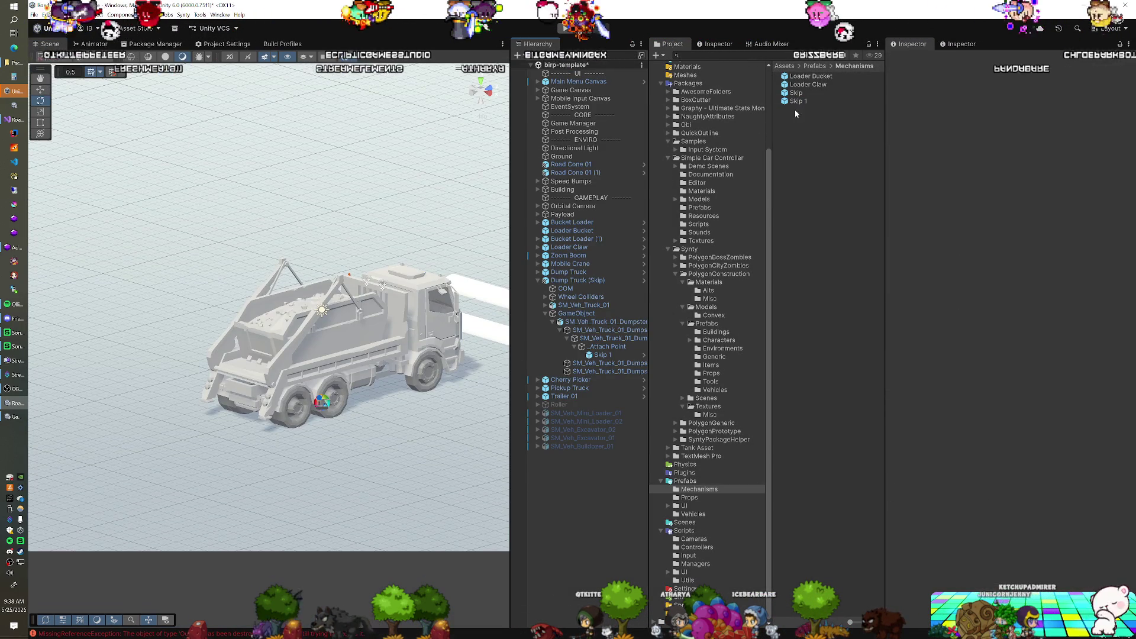
pyautogui.moveTo(798, 101); pyautogui.dragTo(604, 349)
pyautogui.moveTo(936, 325)
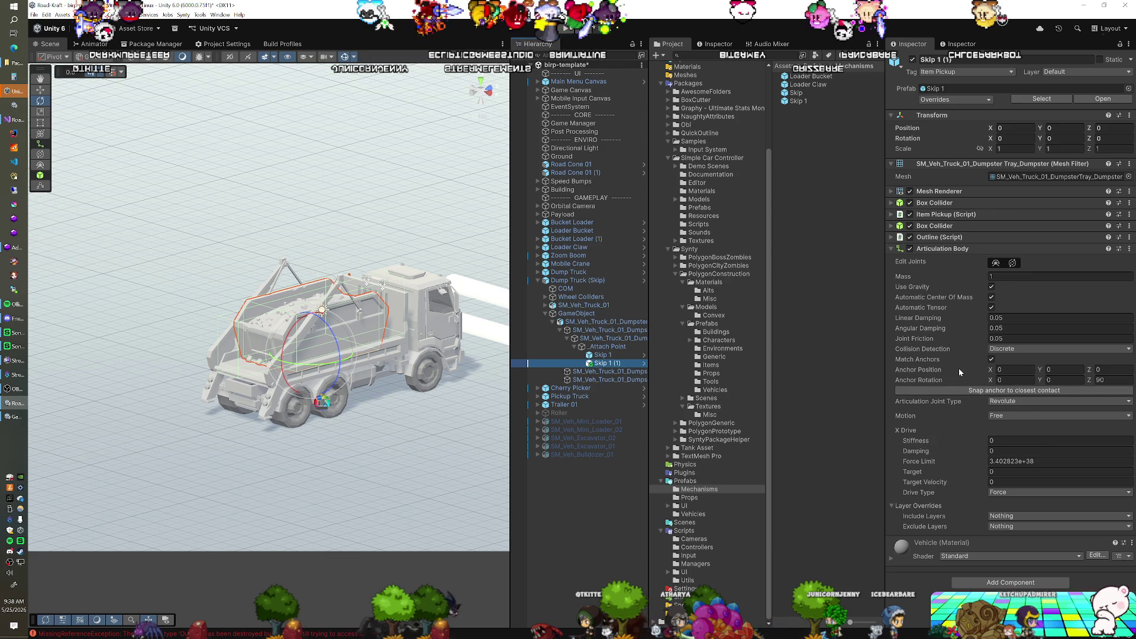
pyautogui.moveTo(958, 369)
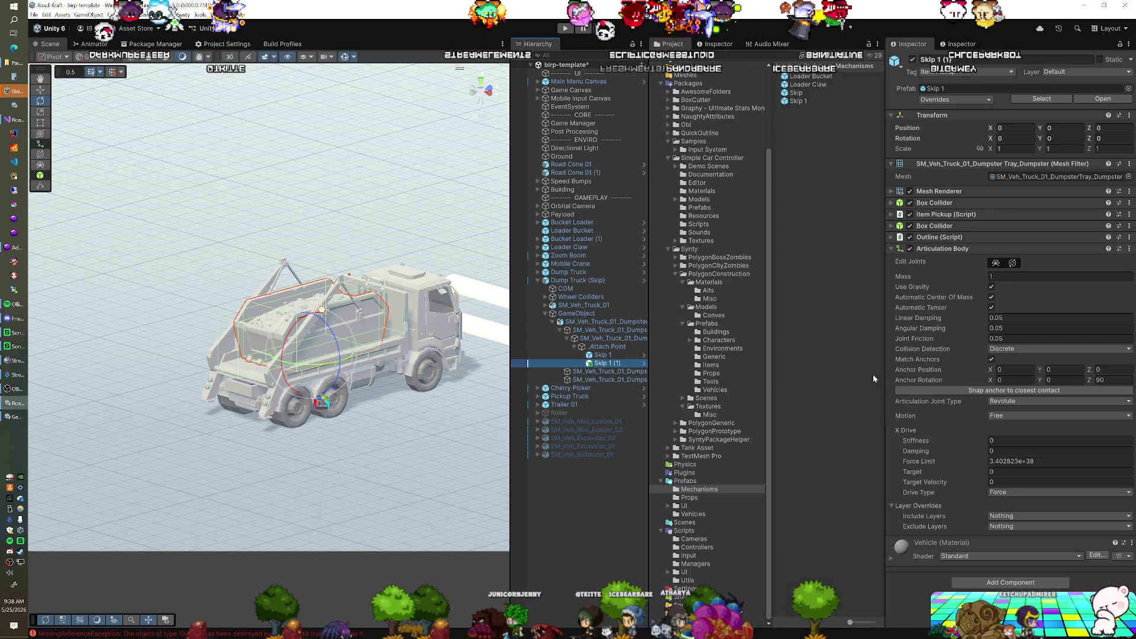
# Step: Rotate the new skip's joint anchor to Z 180, apply all overrides to Skip 1, and press Play
pyautogui.click(1014, 264)
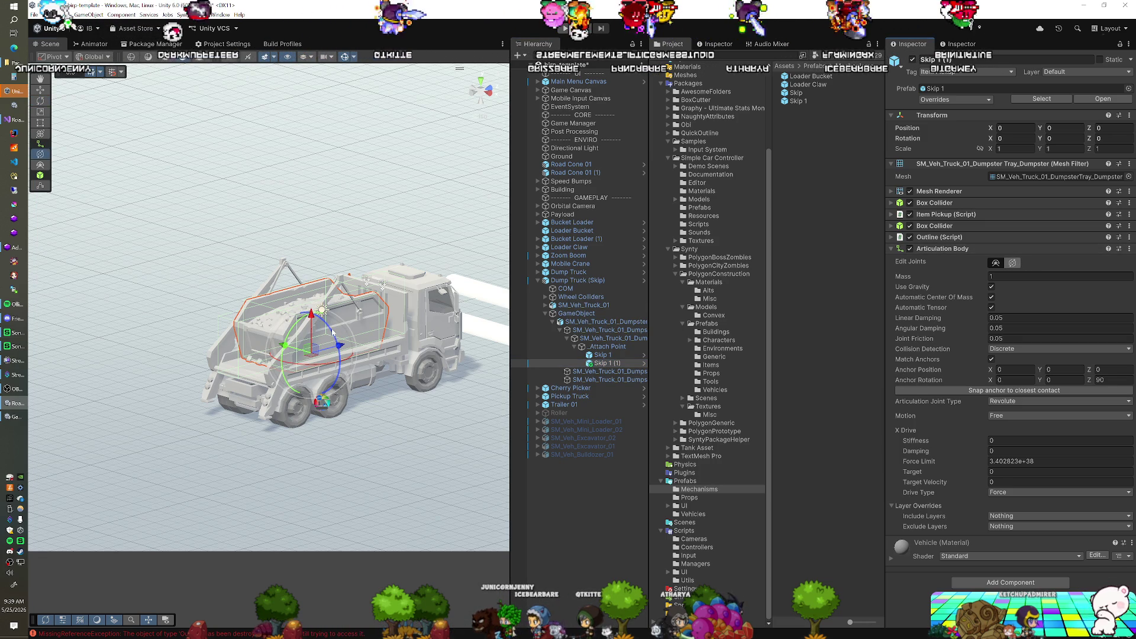
pyautogui.moveTo(307, 312); pyautogui.dragTo(299, 295)
pyautogui.moveTo(253, 257); pyautogui.dragTo(236, 242)
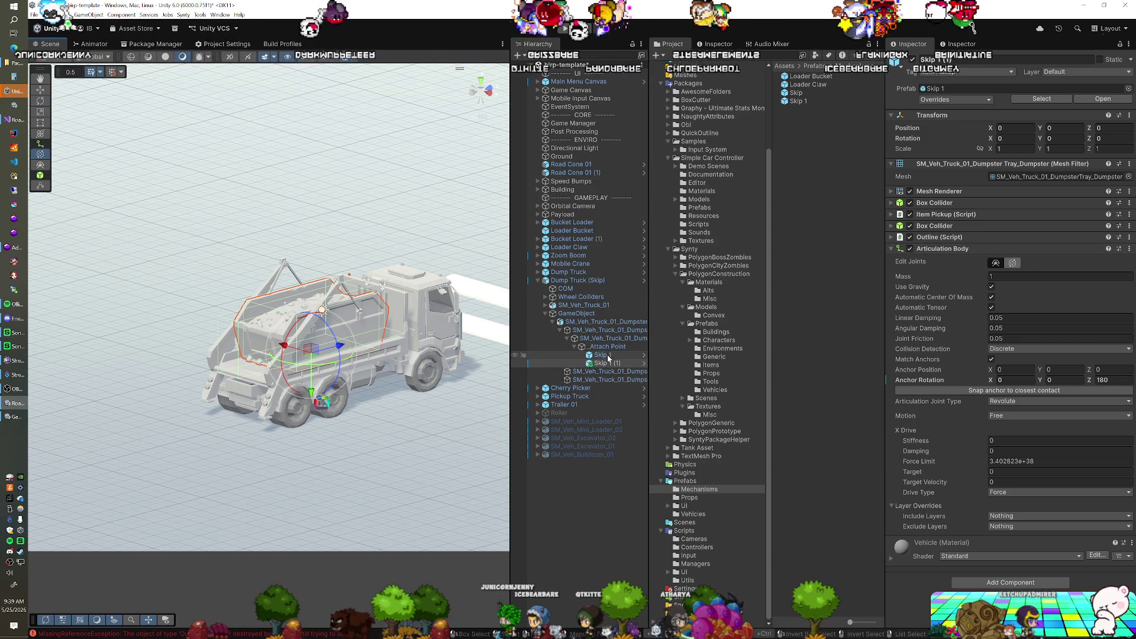
pyautogui.click(938, 100)
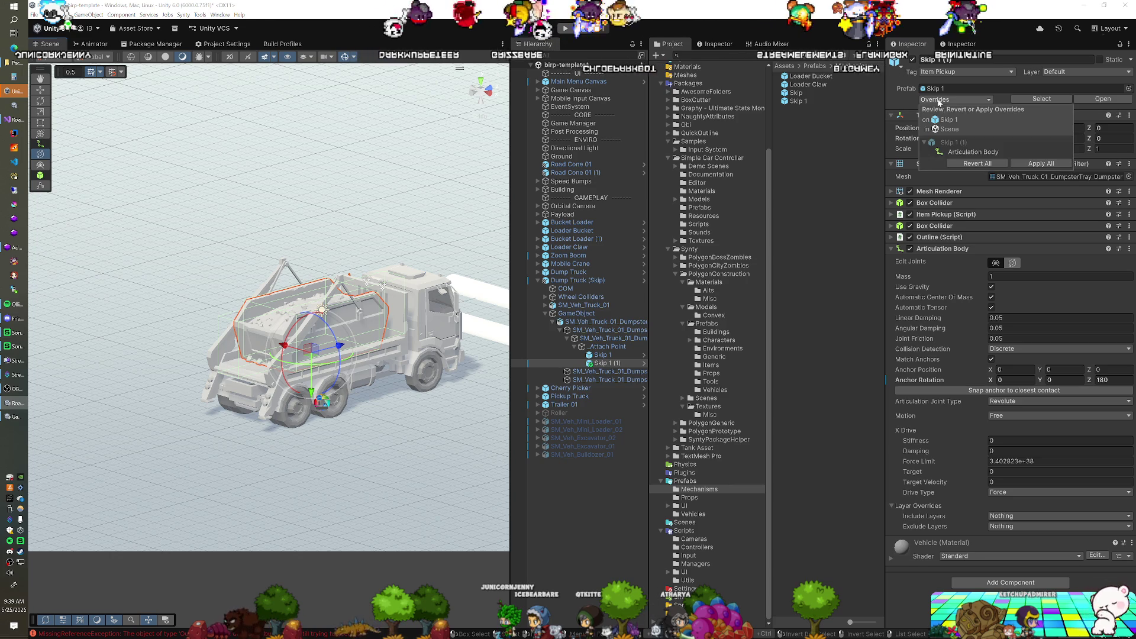
pyautogui.click(1021, 164)
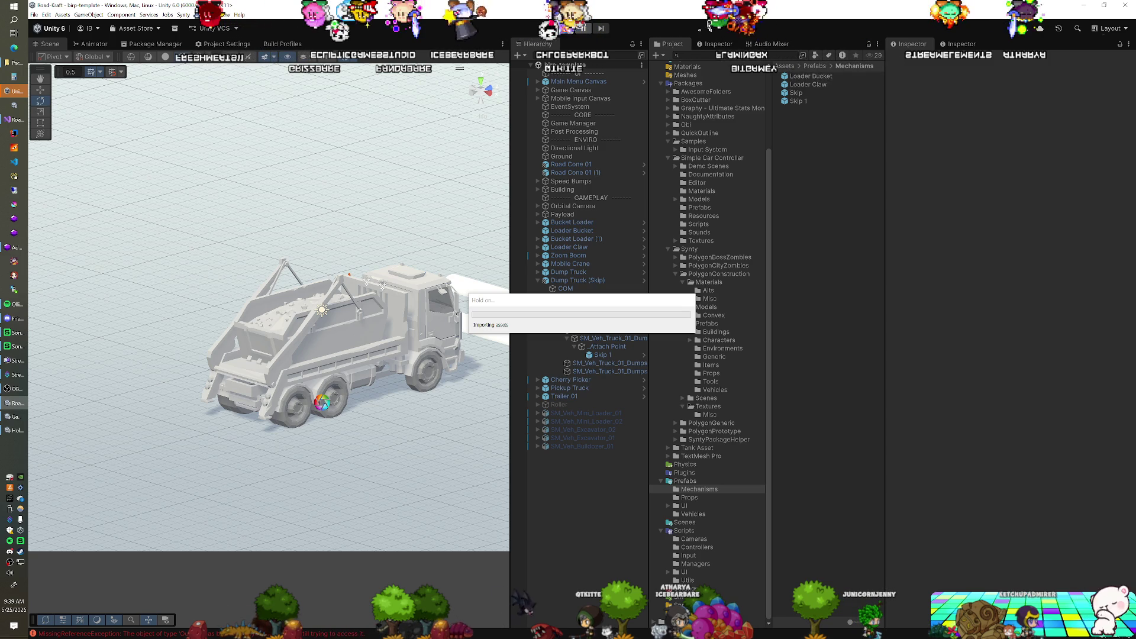
pyautogui.click(566, 29)
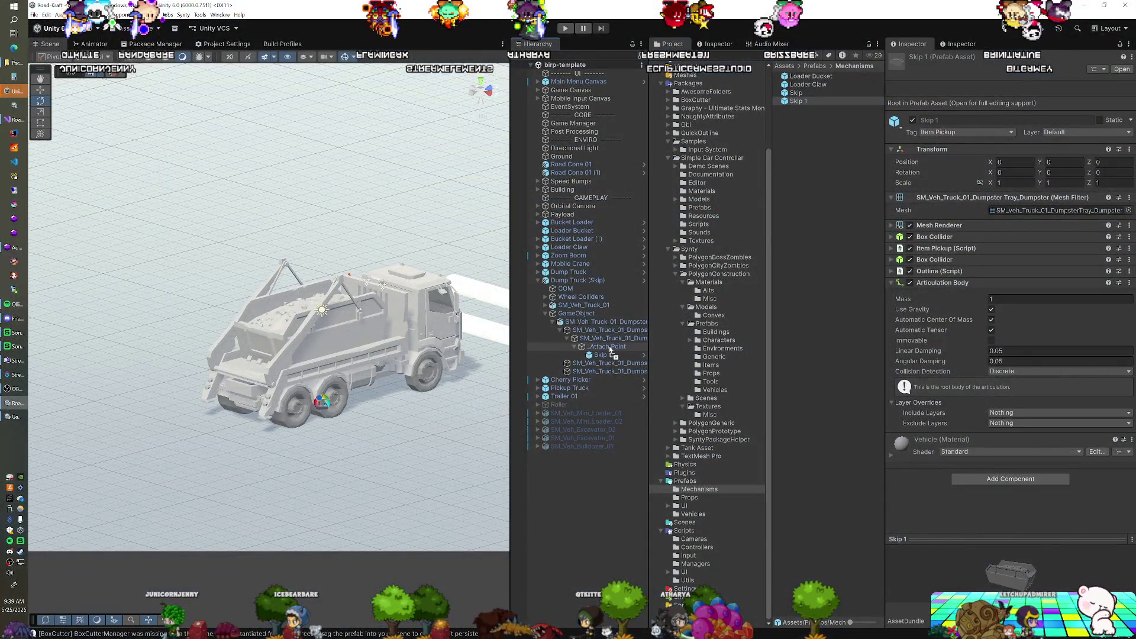
# Step: Test-drive the skip truck, then stop Play mode with the Skip 1 prefab shown
pyautogui.moveTo(609, 345); pyautogui.dragTo(609, 347)
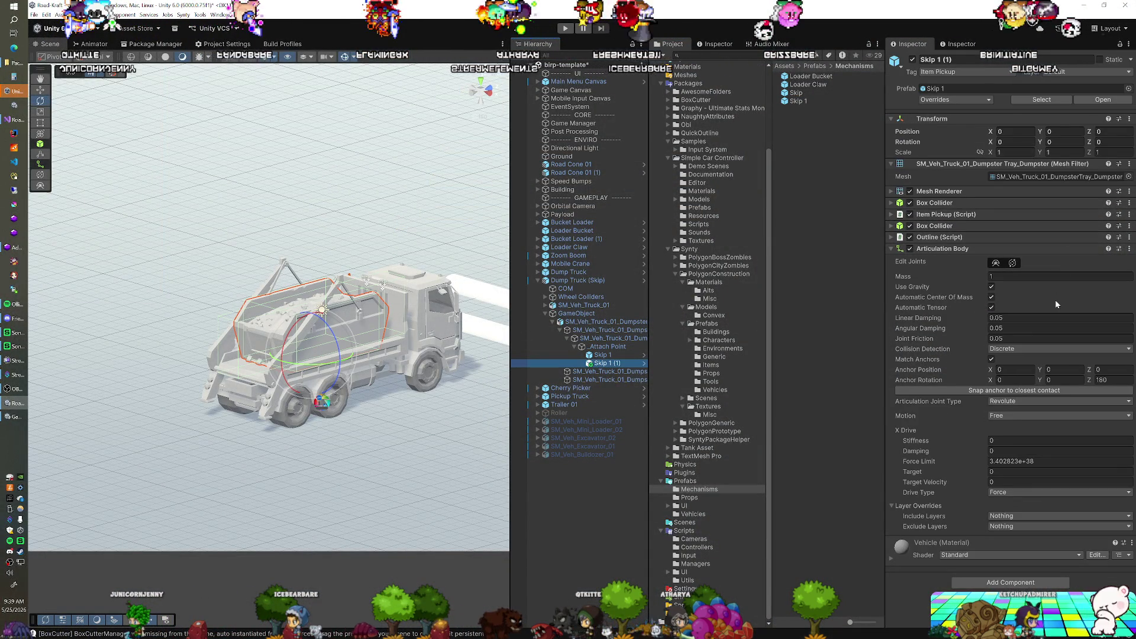
# Step: In the Right orthographic view, raise the skip's joint anchor to where the lifting arms meet
pyautogui.moveTo(329, 427); pyautogui.dragTo(196, 408)
pyautogui.rightClick(196, 408)
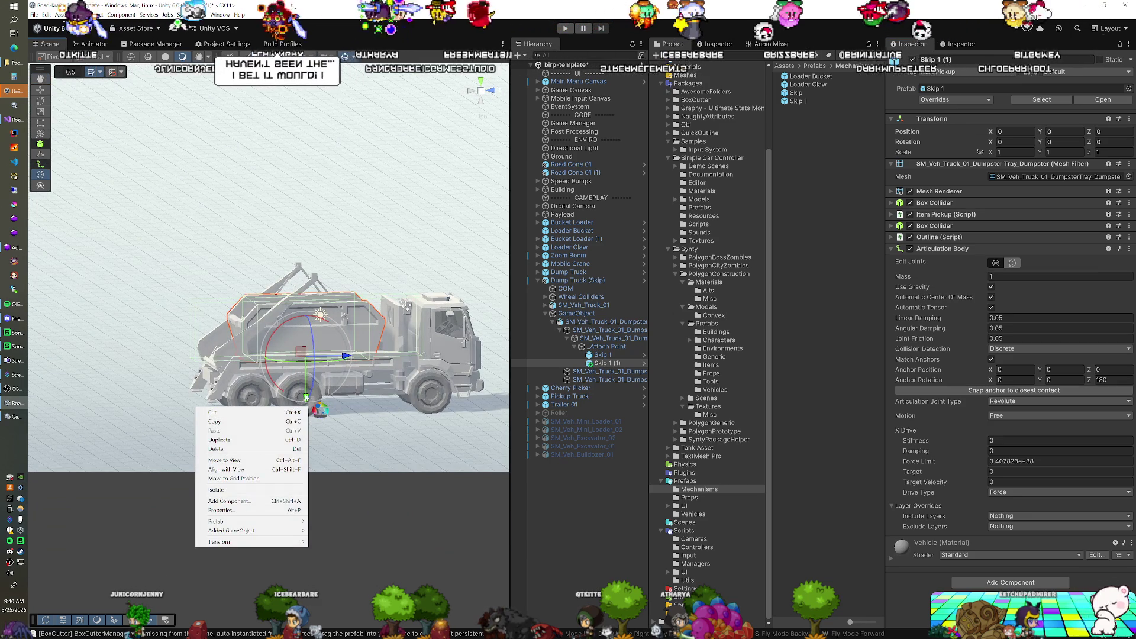
pyautogui.press('Escape')
pyautogui.moveTo(306, 378); pyautogui.dragTo(306, 335)
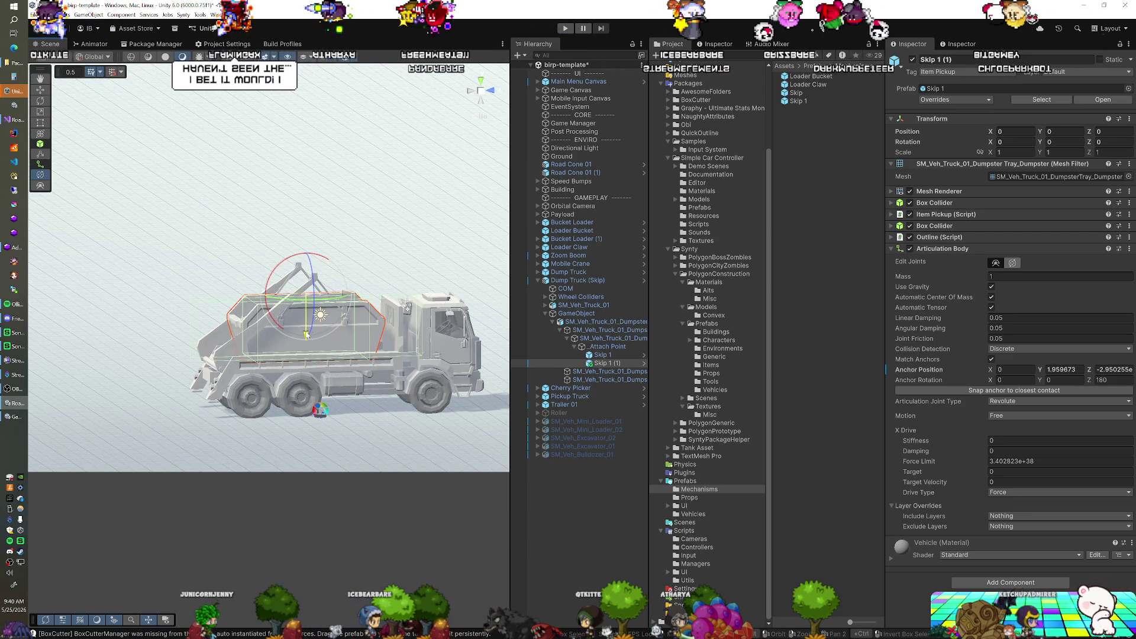
pyautogui.click(480, 90)
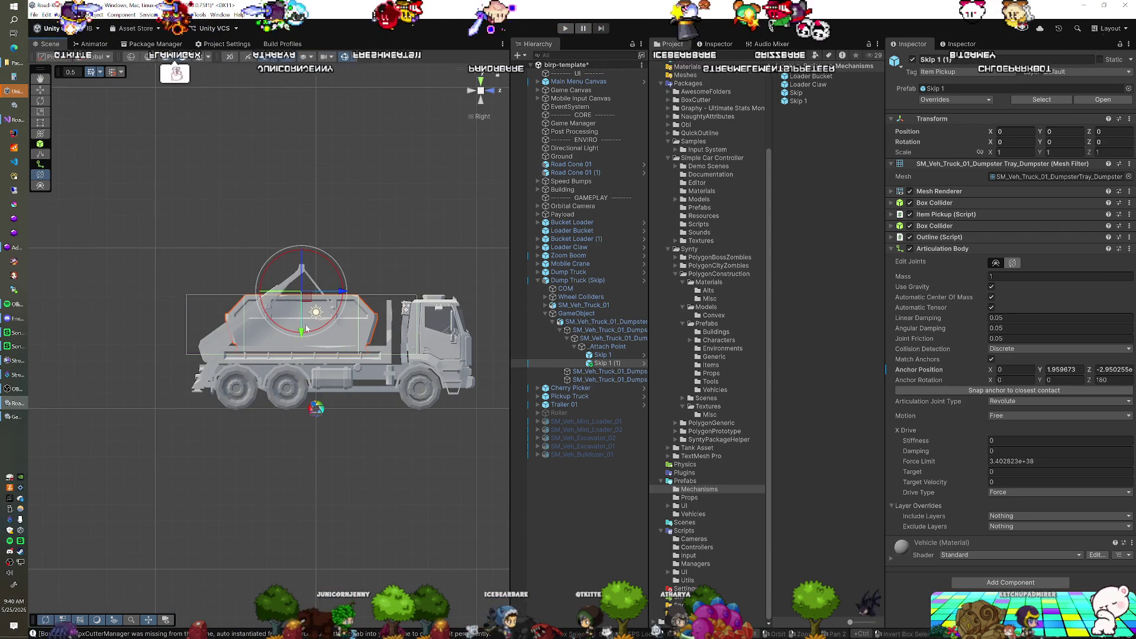
pyautogui.moveTo(311, 335); pyautogui.dragTo(310, 312)
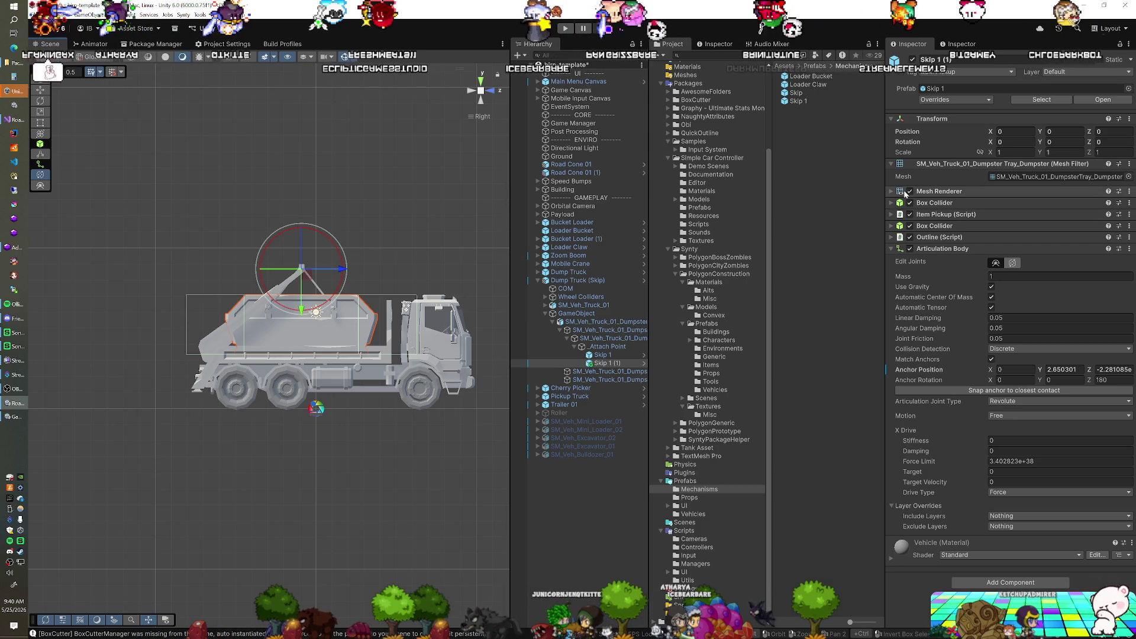
# Step: Apply the anchor change to the Skip 1 prefab, delete Skip 1 (1), and play-test
pyautogui.click(950, 99)
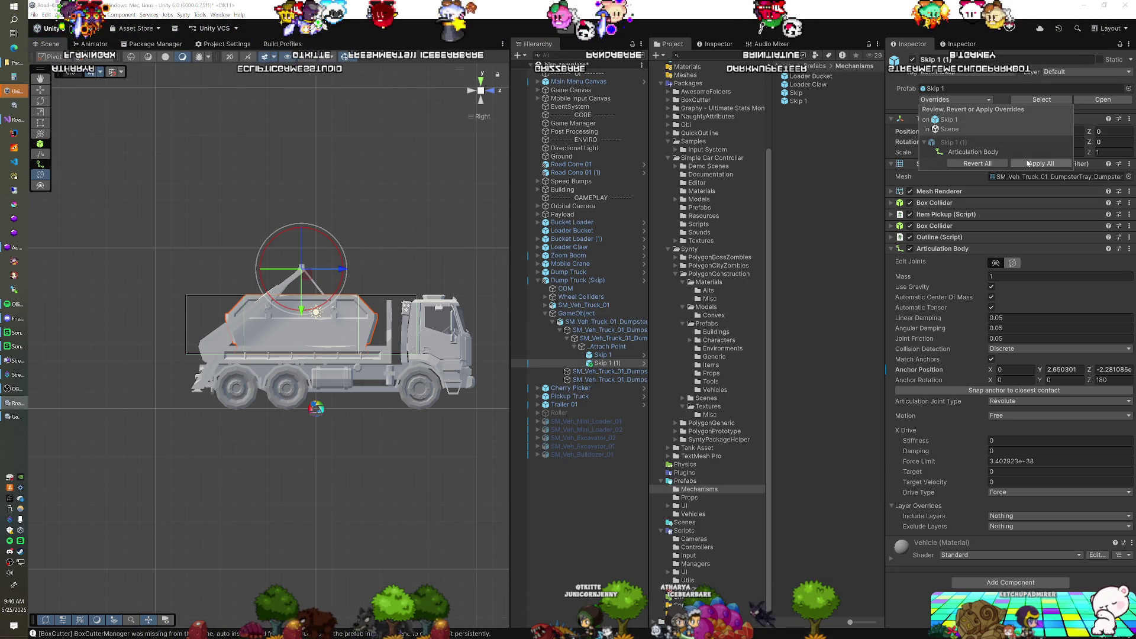
pyautogui.press('Escape')
pyautogui.click(597, 363)
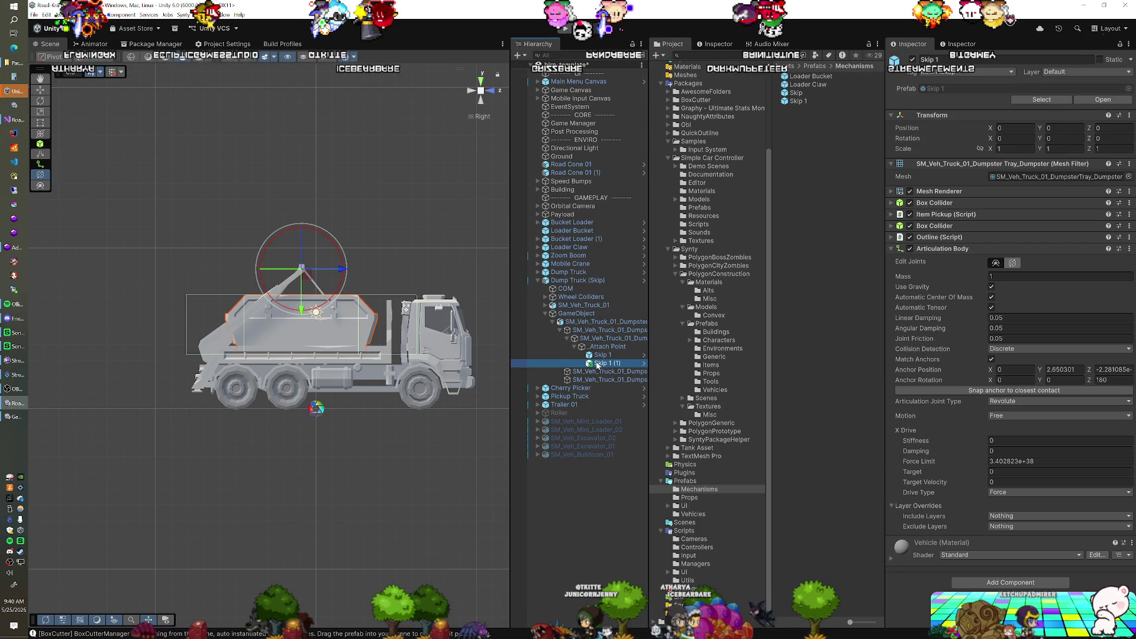
pyautogui.press('Delete')
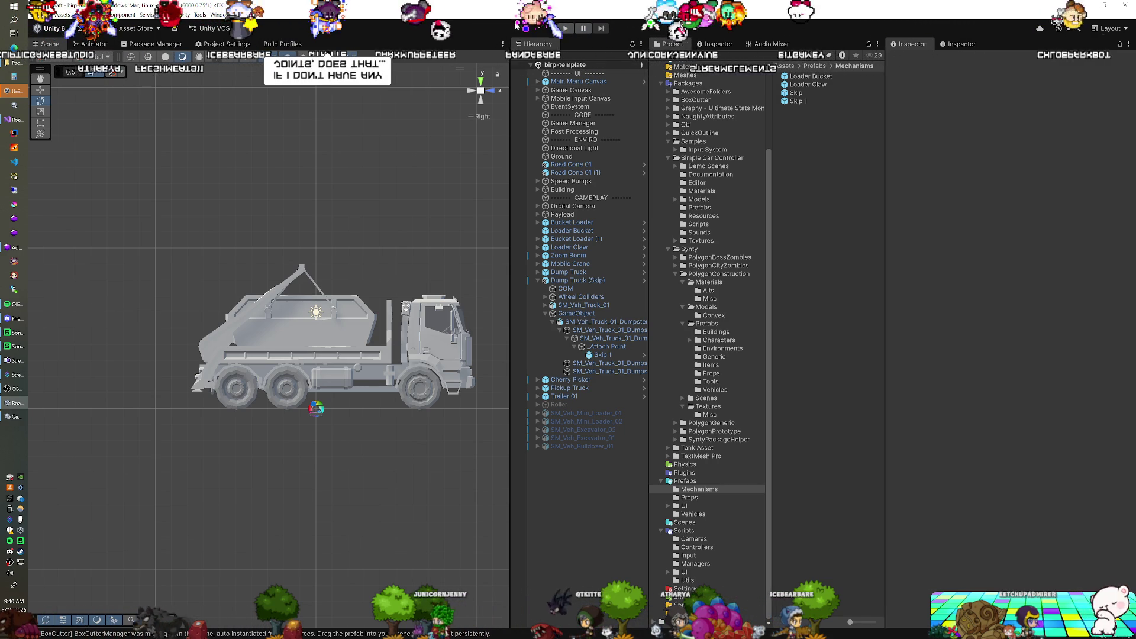
pyautogui.click(563, 28)
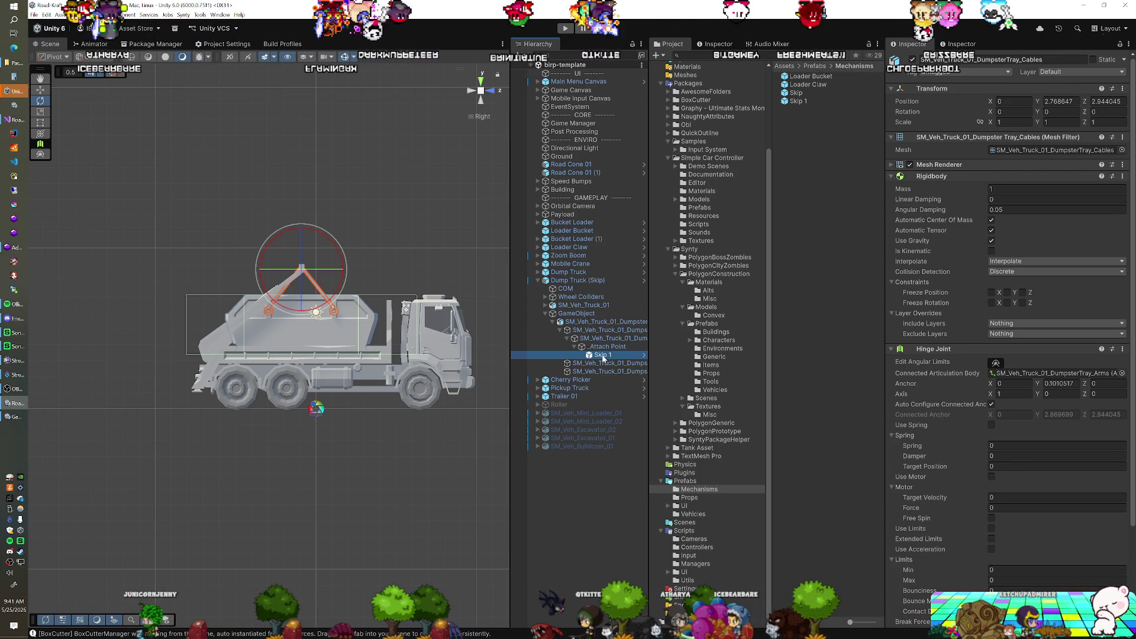
# Step: In the Dump Truck (Skip) prefab, delete Skip 1 and place the Skip prefab under _Attach Point
pyautogui.click(602, 354)
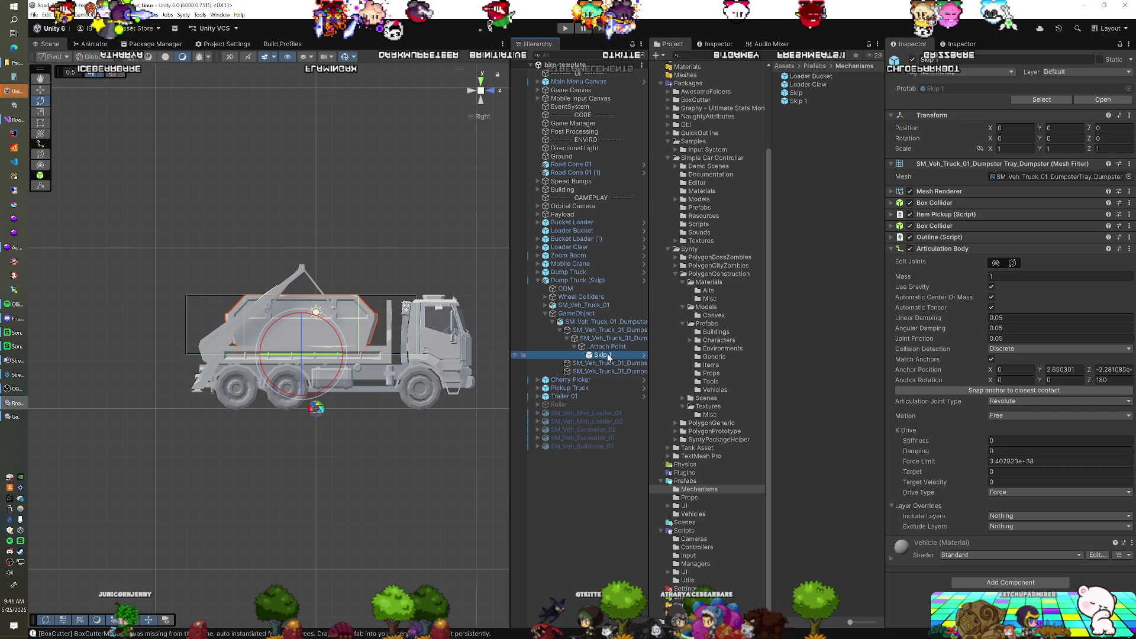
pyautogui.click(643, 281)
pyautogui.click(591, 201)
pyautogui.press('Delete')
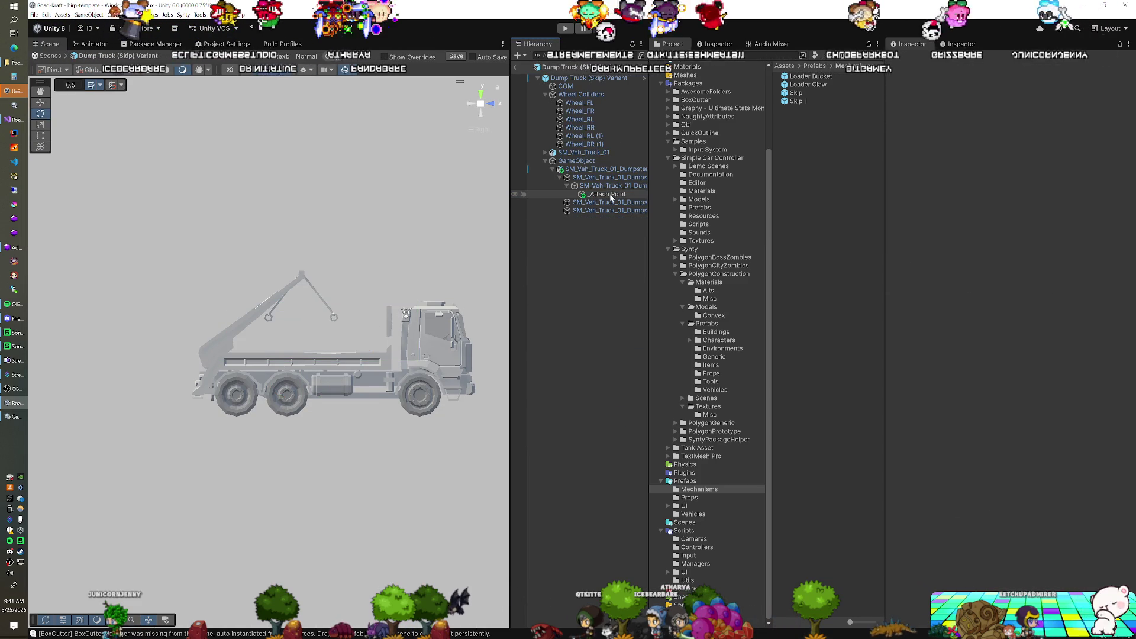
pyautogui.moveTo(795, 93); pyautogui.dragTo(587, 194)
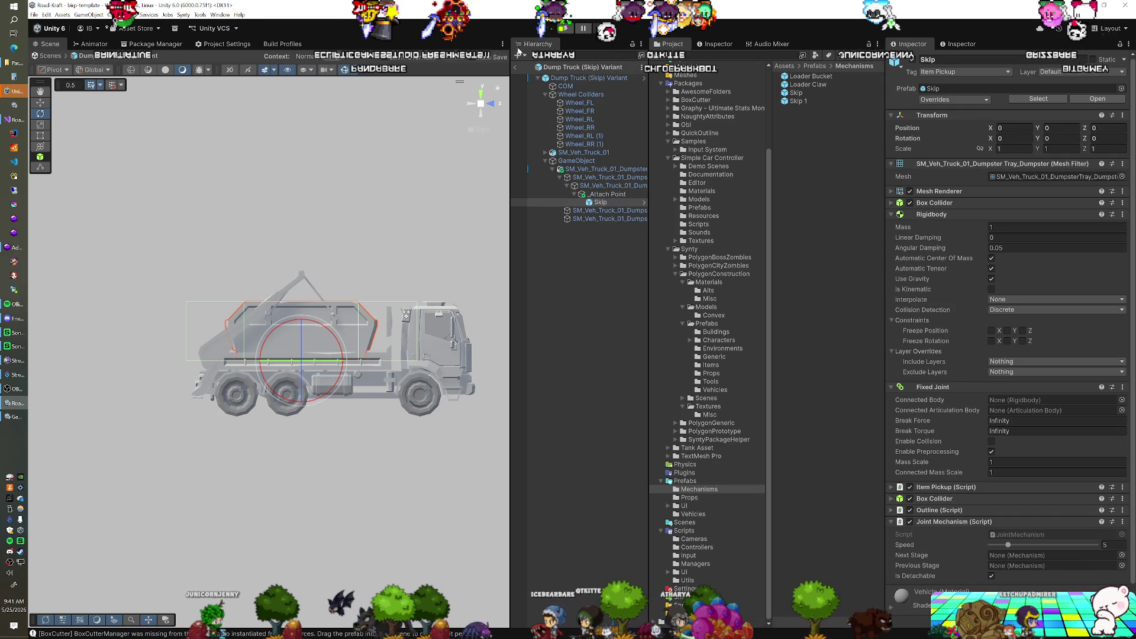
pyautogui.click(515, 67)
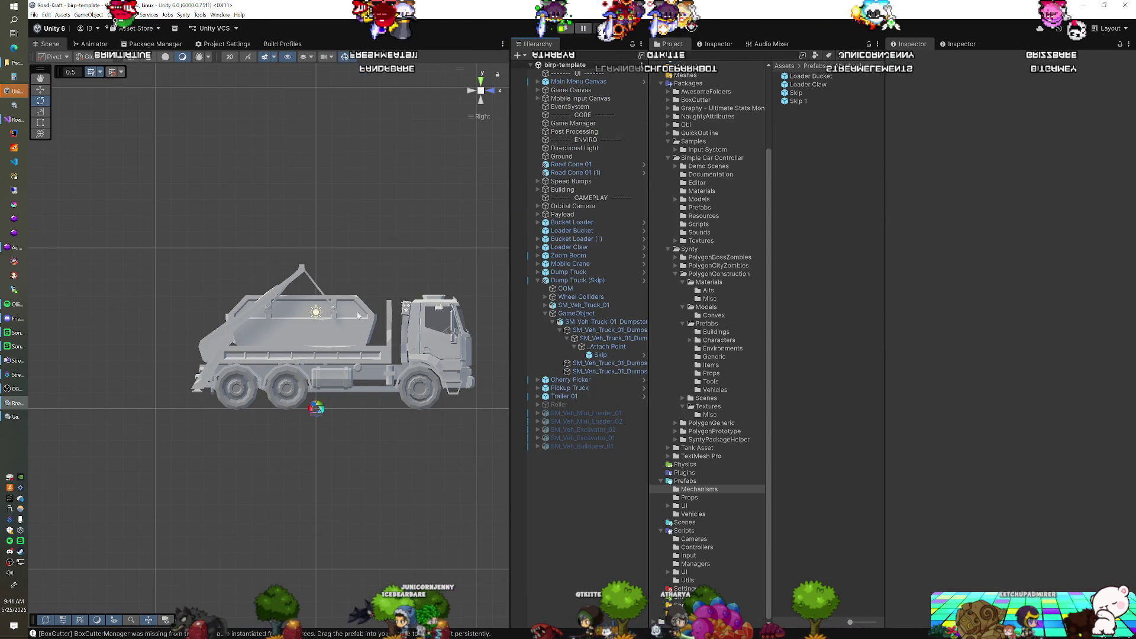
# Step: Play-test the truck, then Apply All overrides to the Dump Truck (Skip) Variant prefab
pyautogui.click(562, 29)
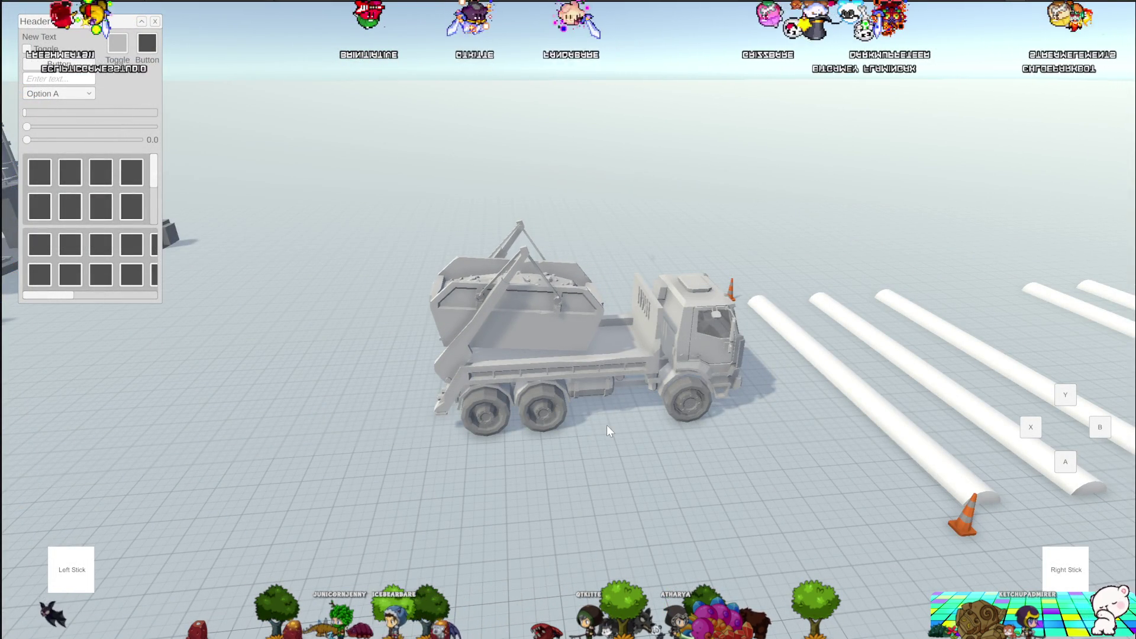
pyautogui.press('c')
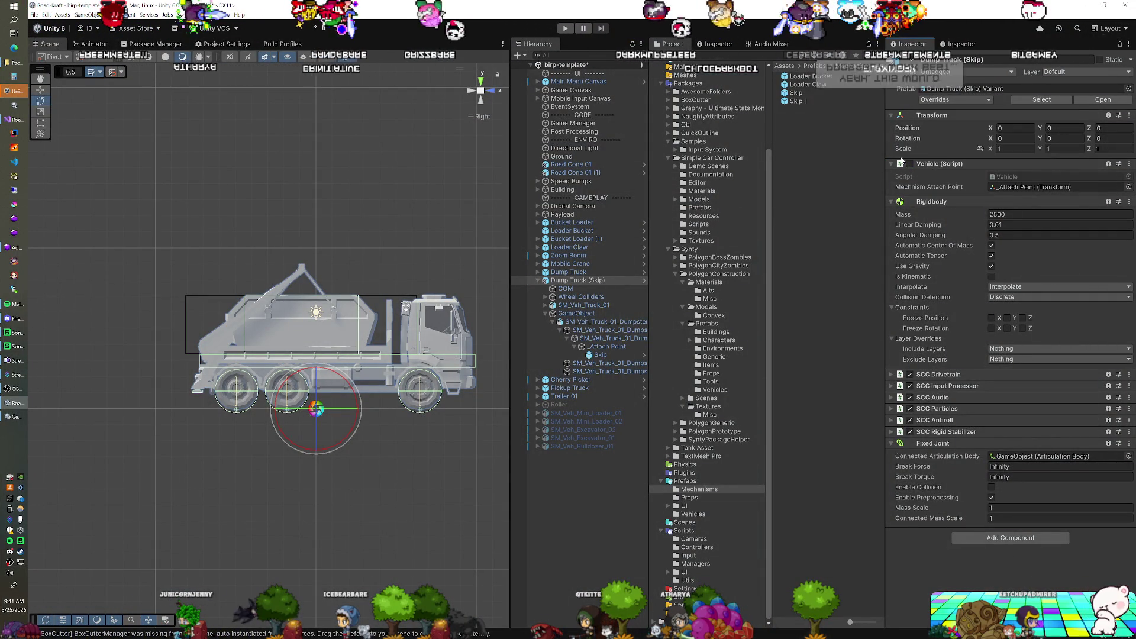
pyautogui.click(935, 100)
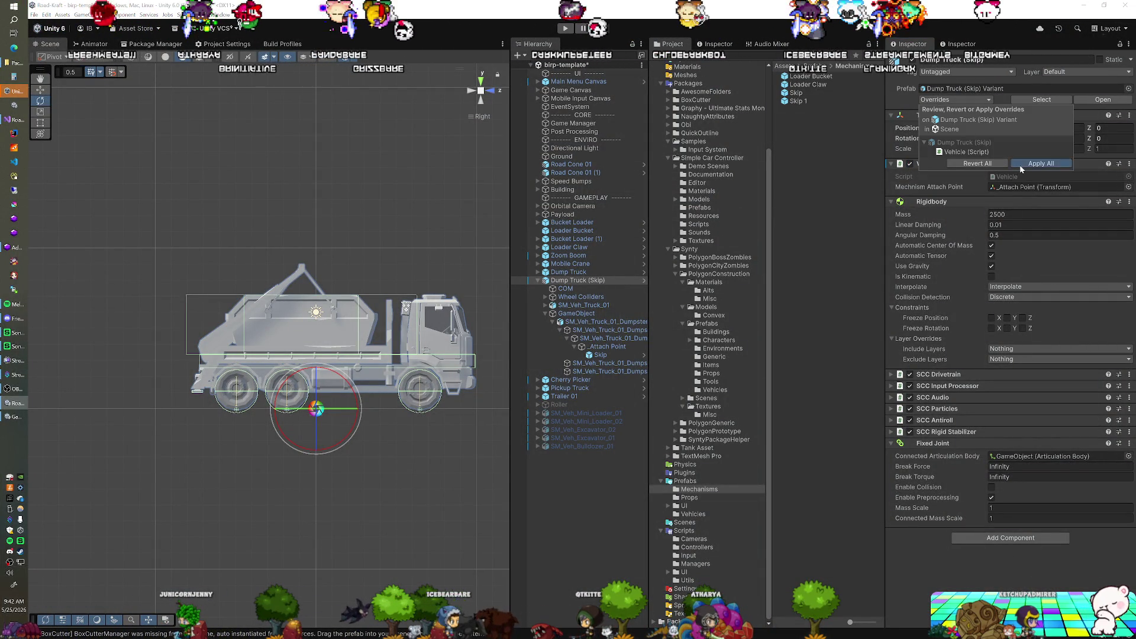
pyautogui.click(1020, 167)
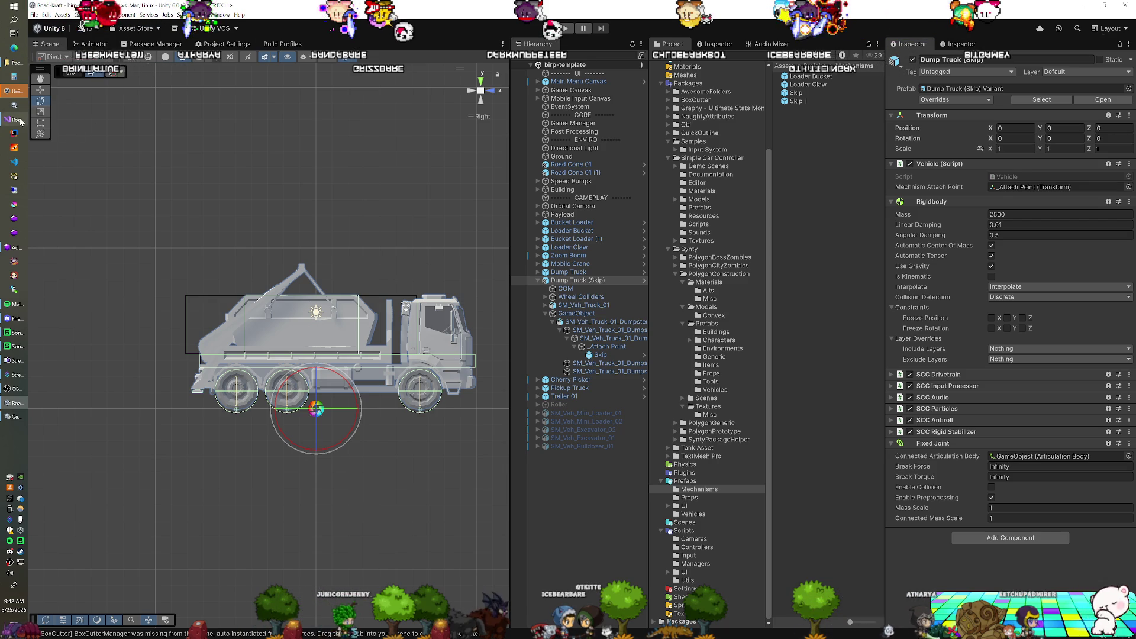
pyautogui.click(20, 121)
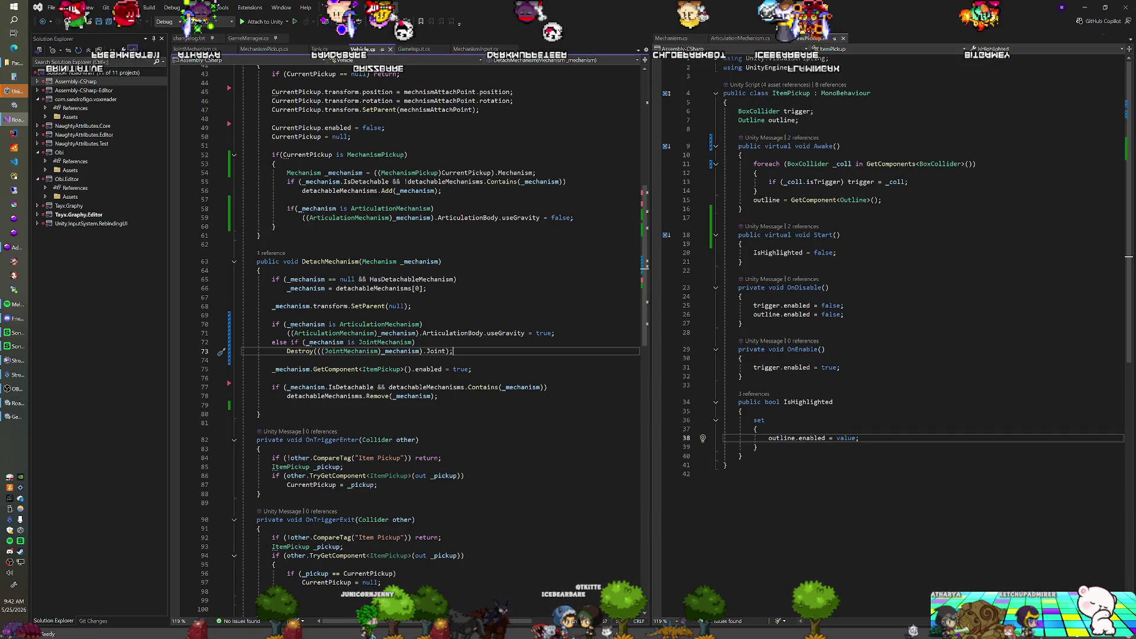
# Step: Commit all changes to Road-Kraft with the message 'v0.1.2h' copied from changelog.txt
pyautogui.click(93, 620)
pyautogui.click(187, 39)
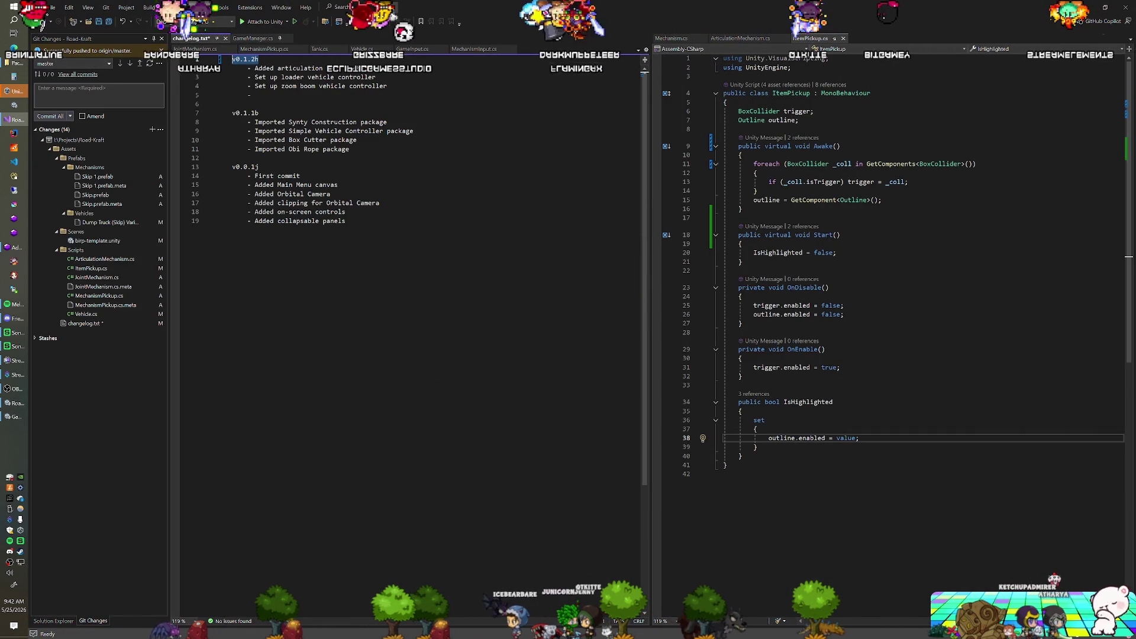
pyautogui.hotkey('ctrl', 's')
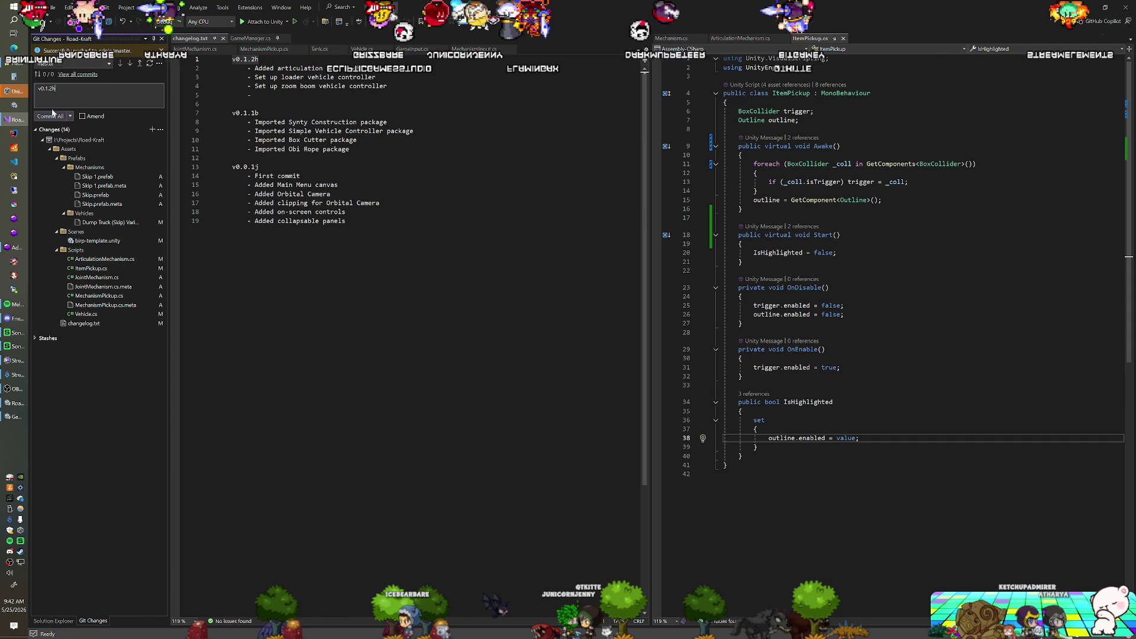
pyautogui.click(119, 94)
pyautogui.hotkey('ctrl', 'v')
pyautogui.hotkey('ctrl', 'Return')
pyautogui.hotkey('alt', 'Tab')
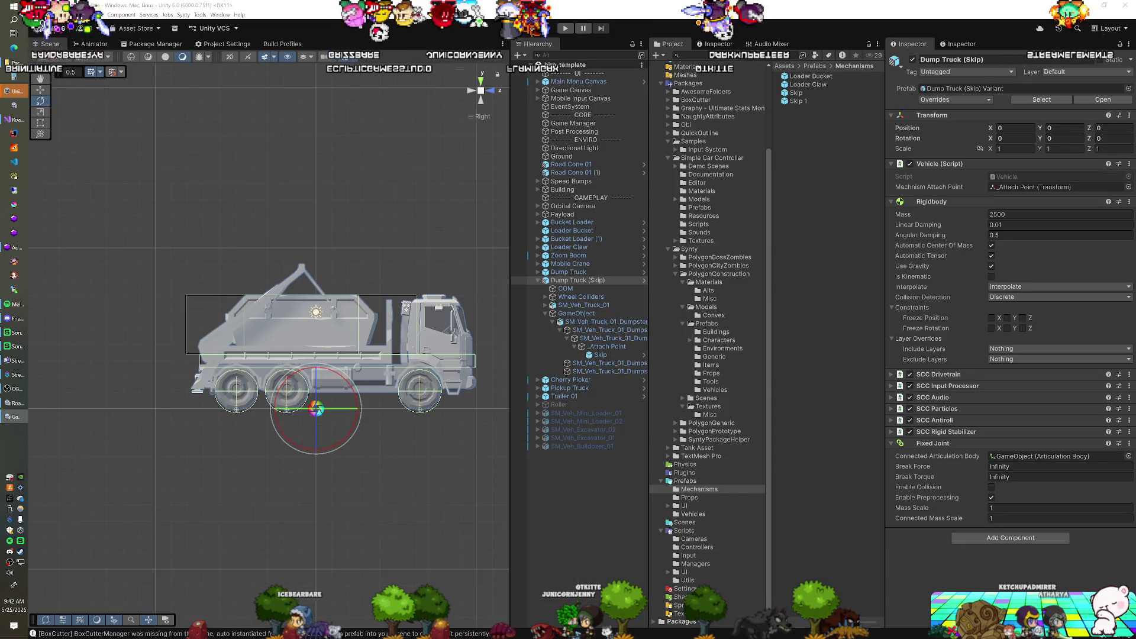
pyautogui.hotkey('ctrl', 'p')
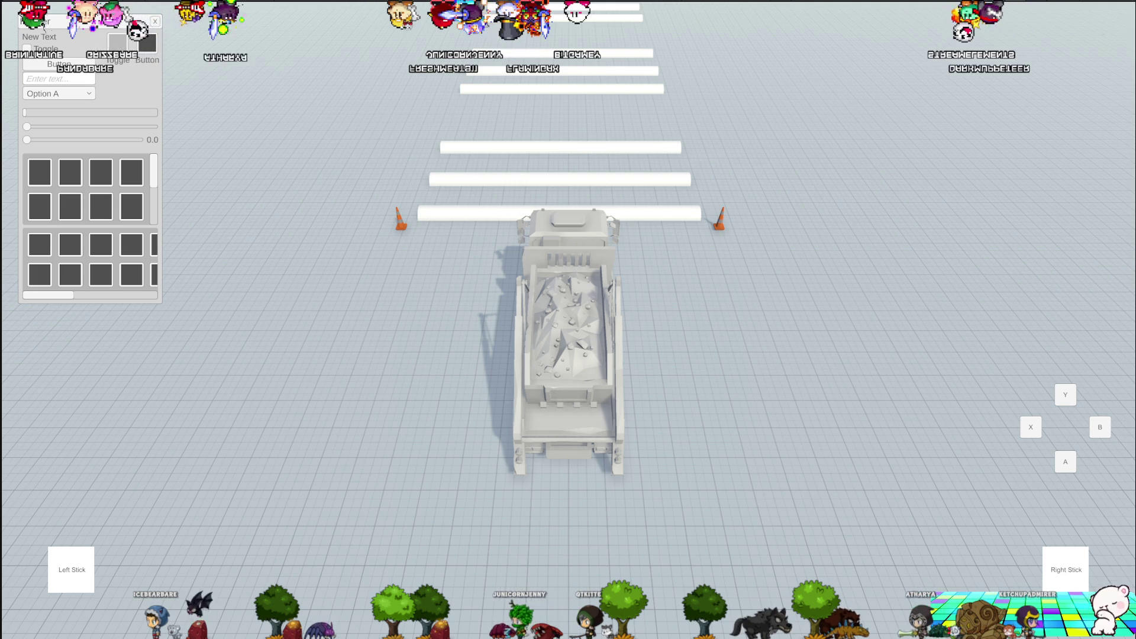
pyautogui.hotkey('ctrl', 'p')
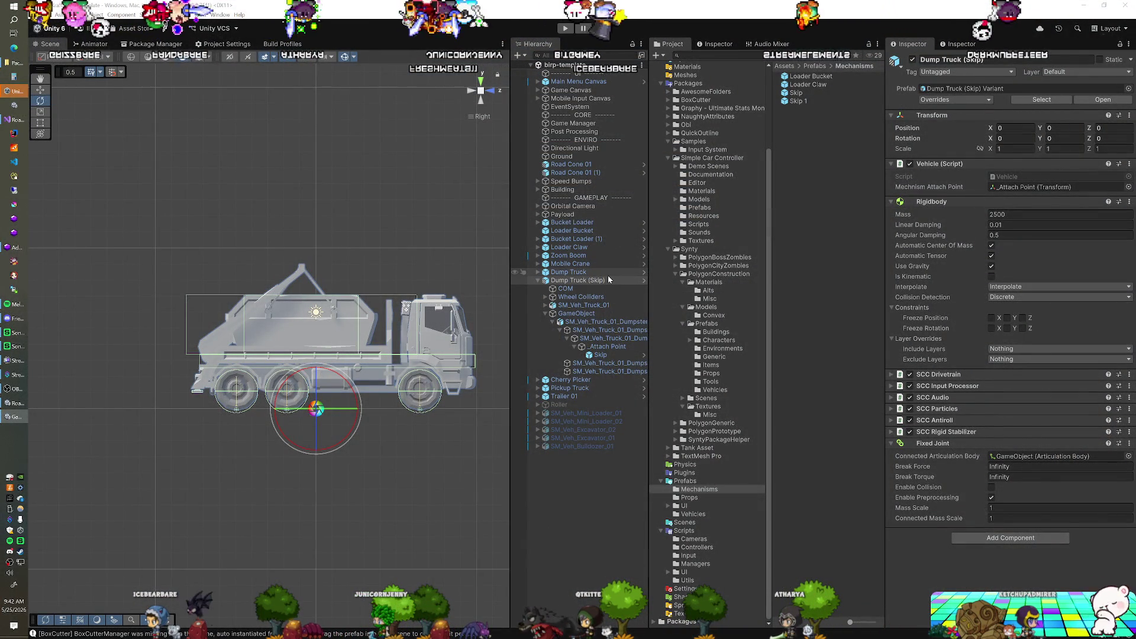
# Step: Duplicate Dump Truck (Skip) and unpack the copy from its prefab
pyautogui.click(591, 282)
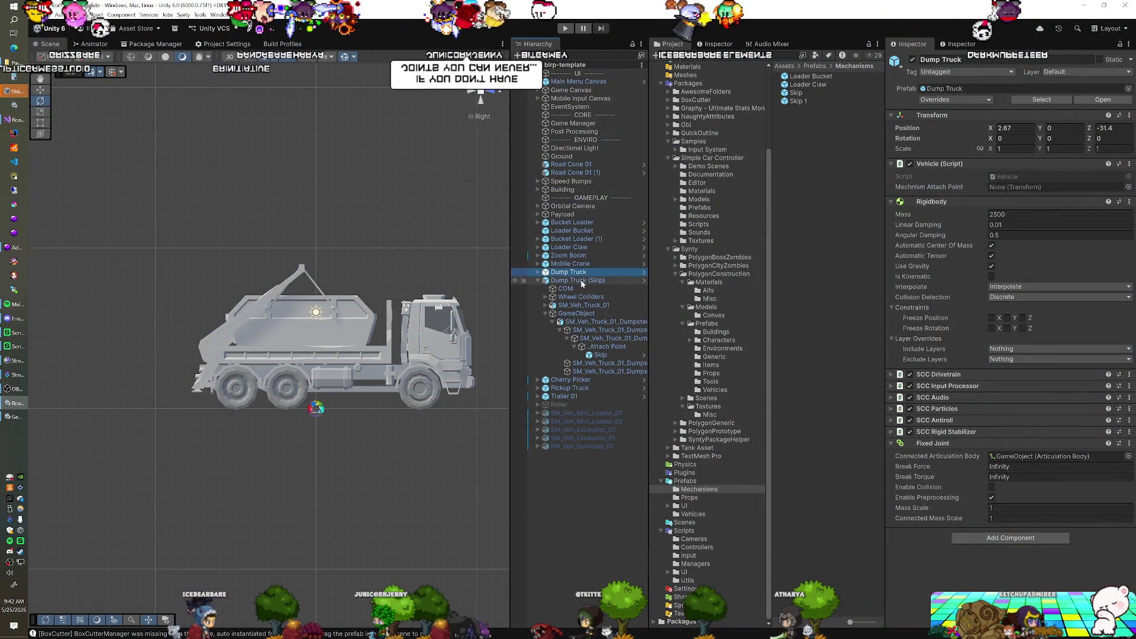
pyautogui.hotkey('ctrl', 'd')
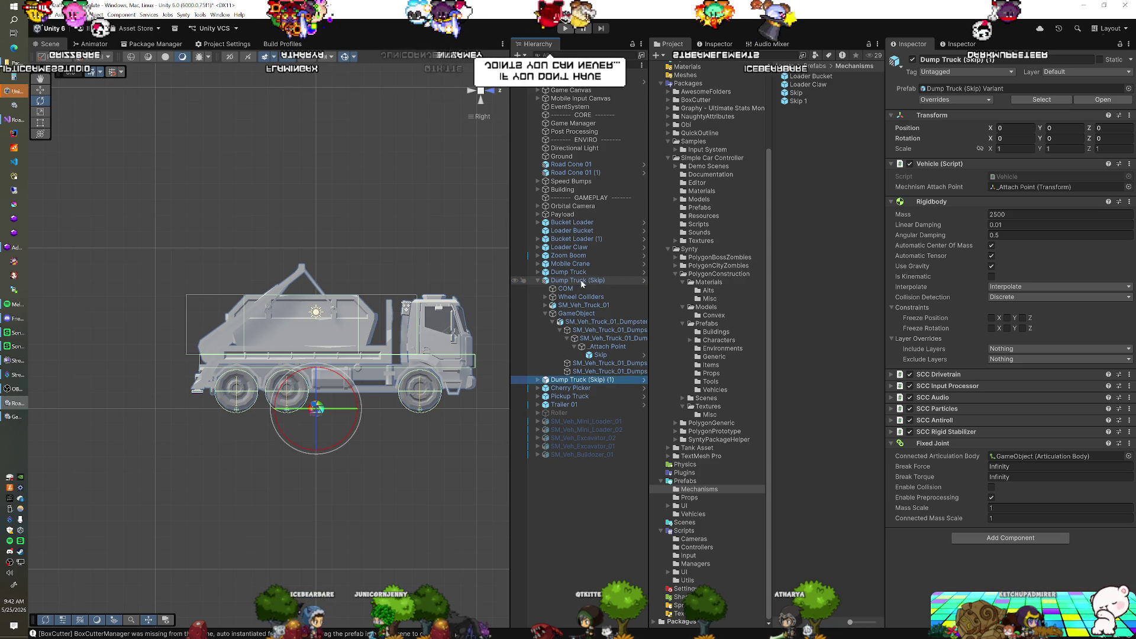
pyautogui.rightClick(569, 382)
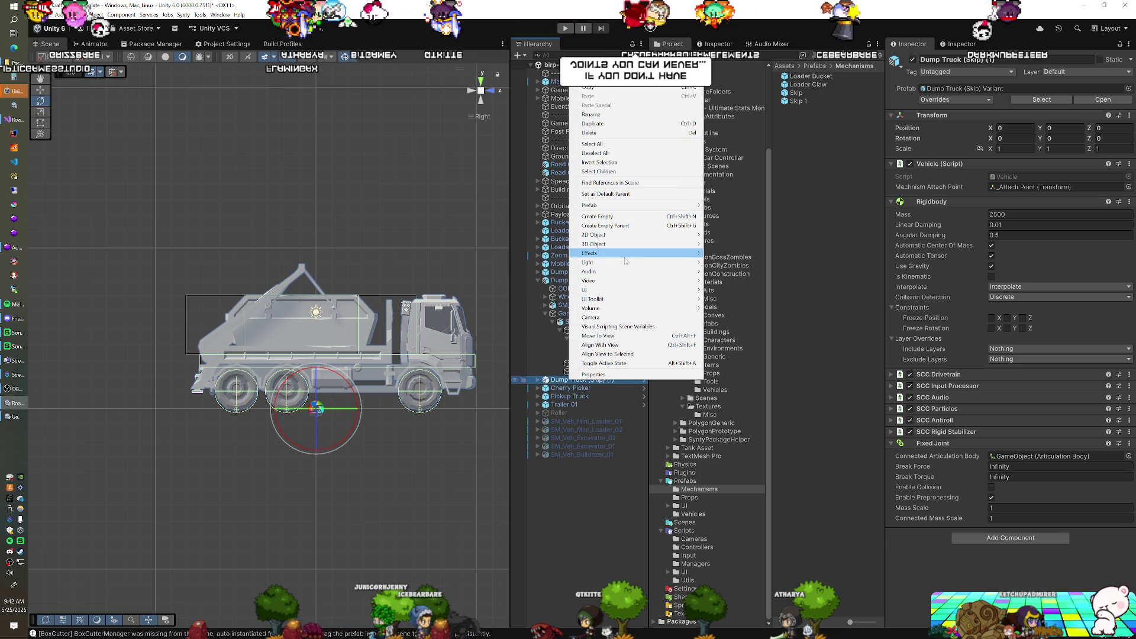
pyautogui.moveTo(681, 206)
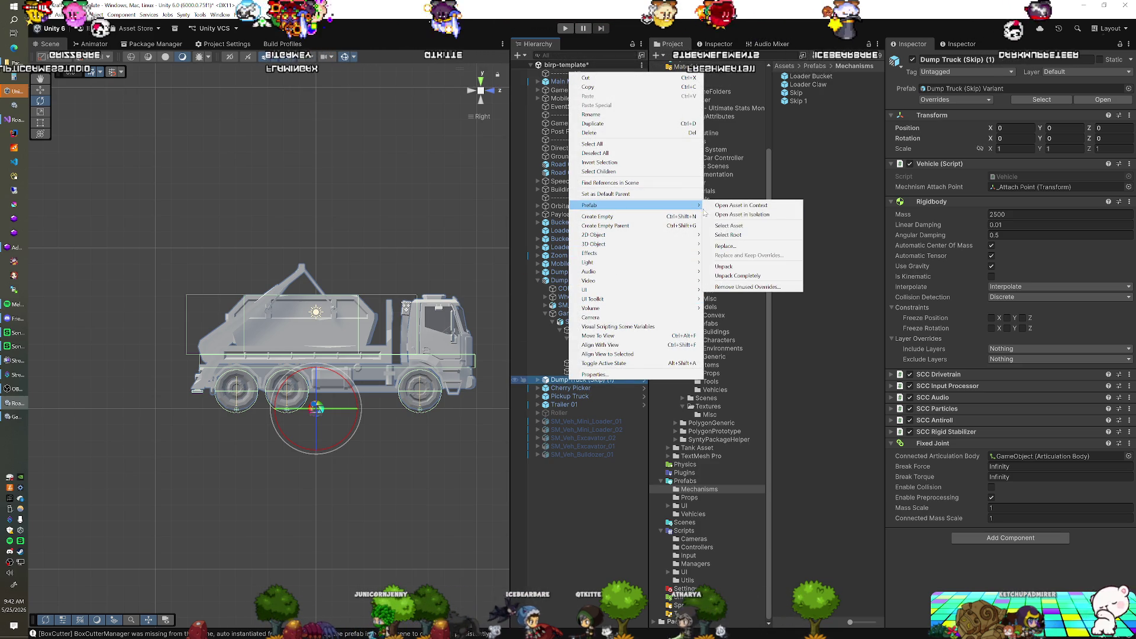
pyautogui.click(718, 266)
# Step: Move the original Dump Truck (Skip) beside the other vehicles
pyautogui.click(567, 281)
pyautogui.moveTo(254, 455)
pyautogui.mouseDown()
pyautogui.moveTo(206, 459)
pyautogui.moveTo(255, 400)
pyautogui.moveTo(315, 387)
pyautogui.mouseUp()
pyautogui.scroll(-3, 254, 399)
pyautogui.moveTo(380, 323); pyautogui.dragTo(139, 342)
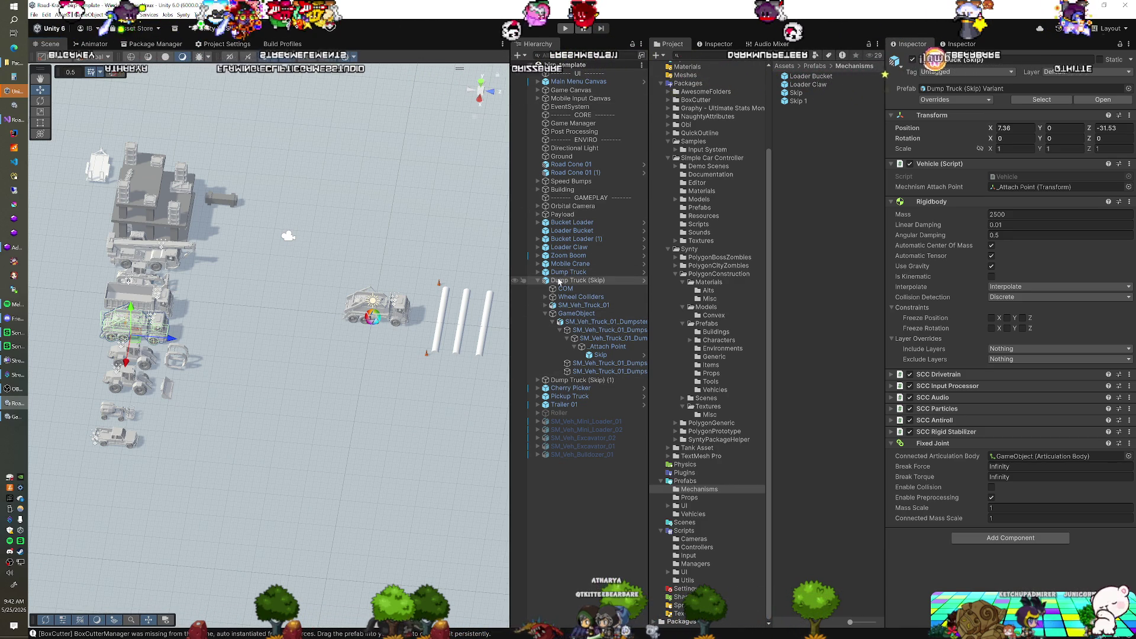
# Step: Move the duplicate Dump Truck (Skip) (1) to the end of the Hierarchy
pyautogui.click(540, 281)
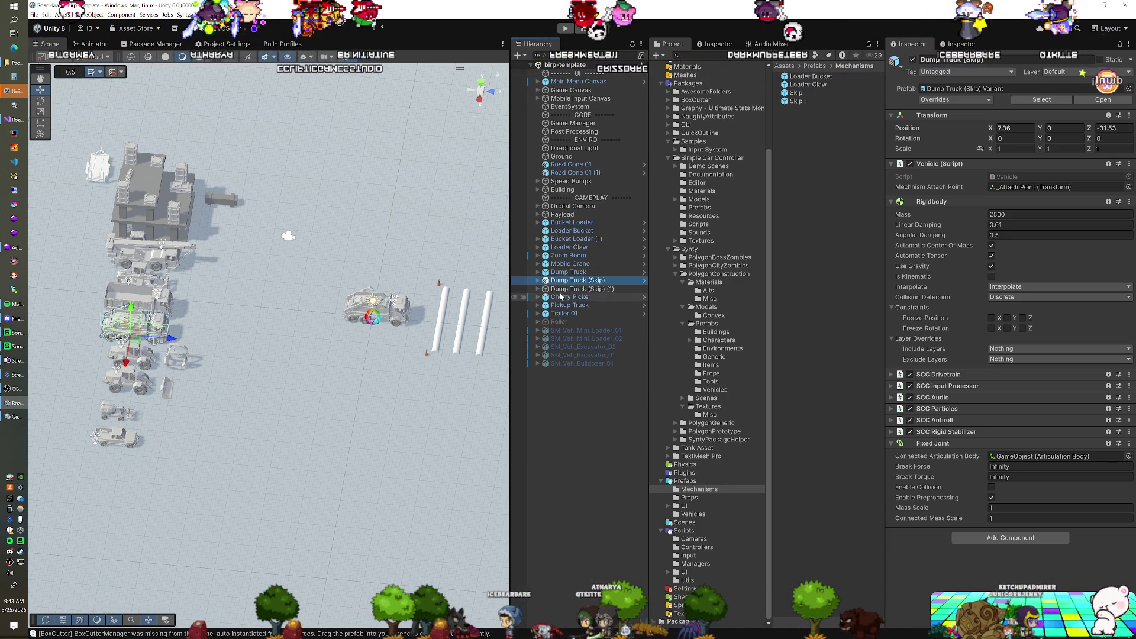
pyautogui.press('Down')
pyautogui.press('f')
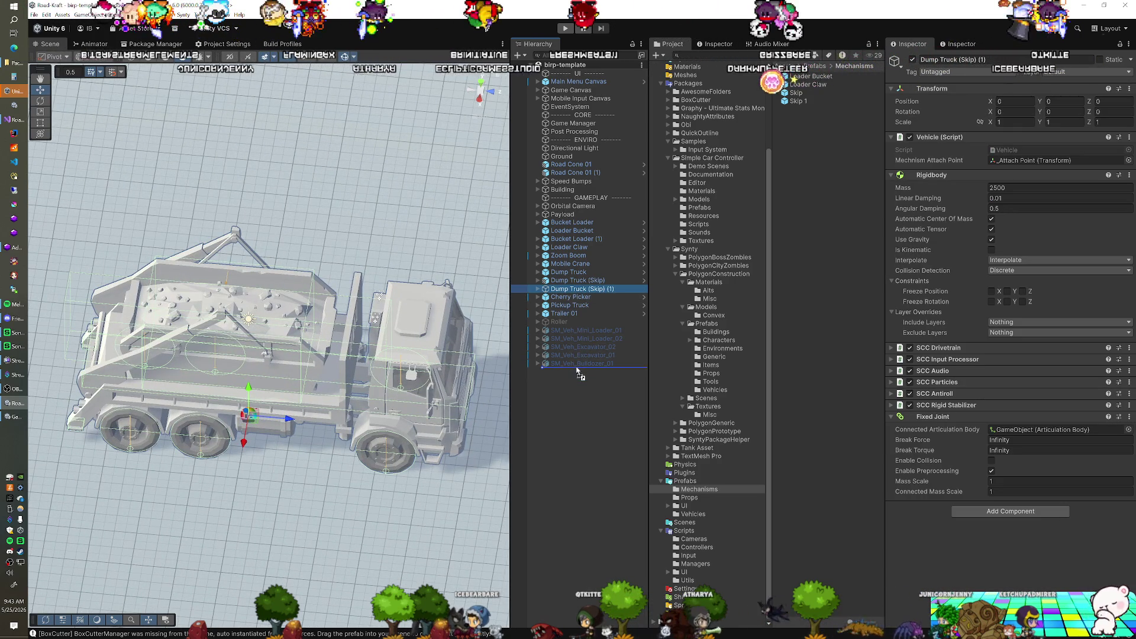
pyautogui.moveTo(577, 369); pyautogui.dragTo(576, 367)
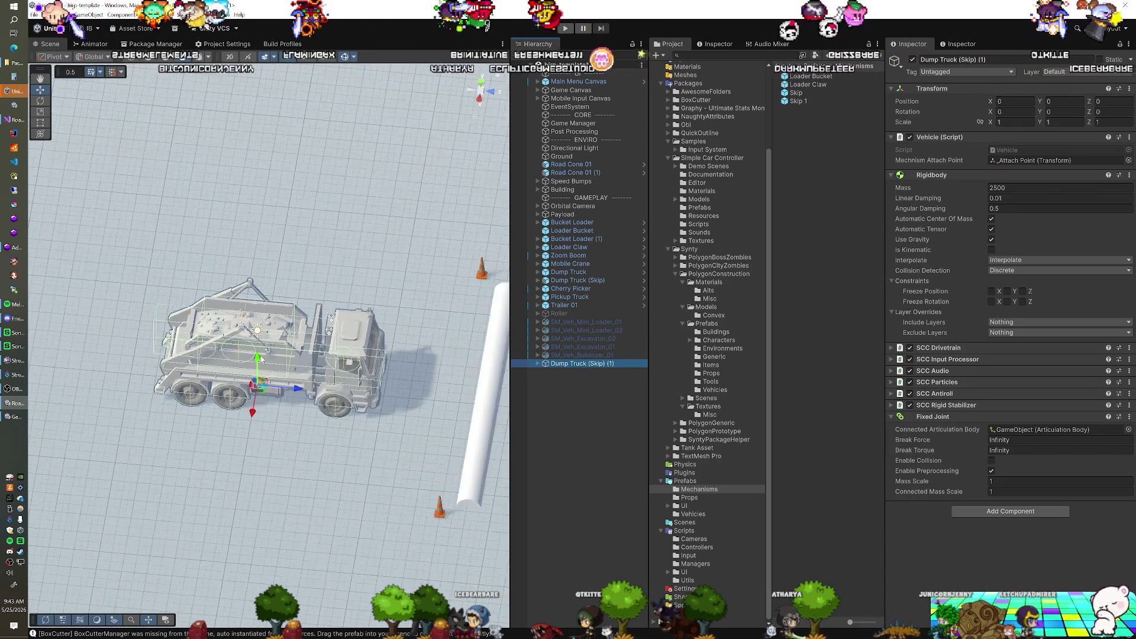
pyautogui.scroll(-5, 262, 358)
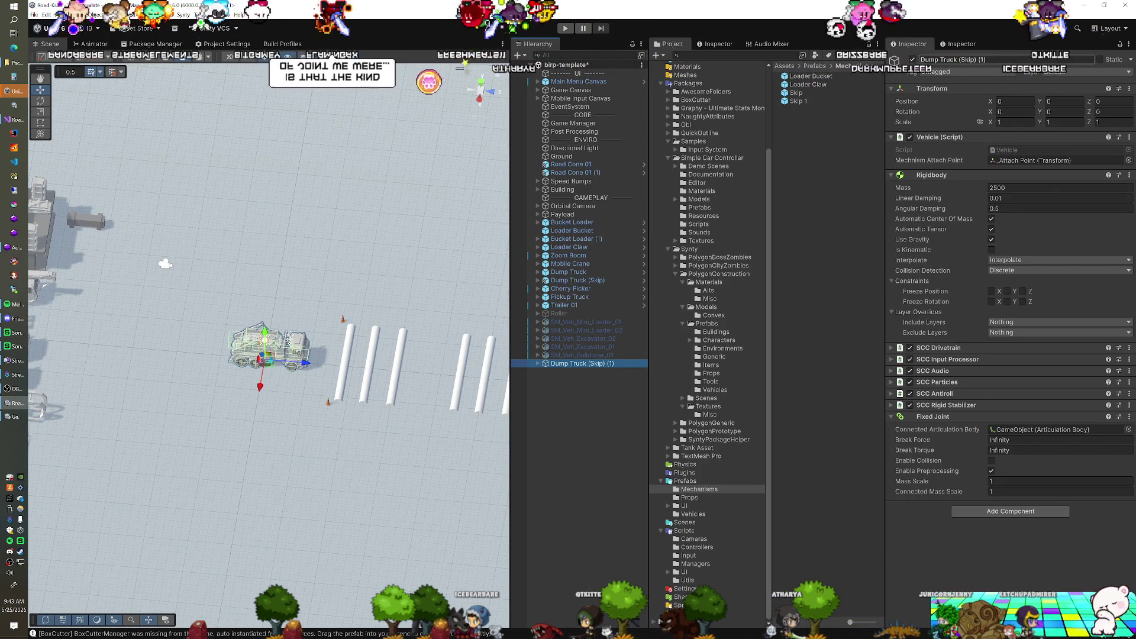
pyautogui.moveTo(357, 270)
pyautogui.mouseDown()
pyautogui.moveTo(257, 410)
pyautogui.moveTo(273, 385)
pyautogui.mouseUp()
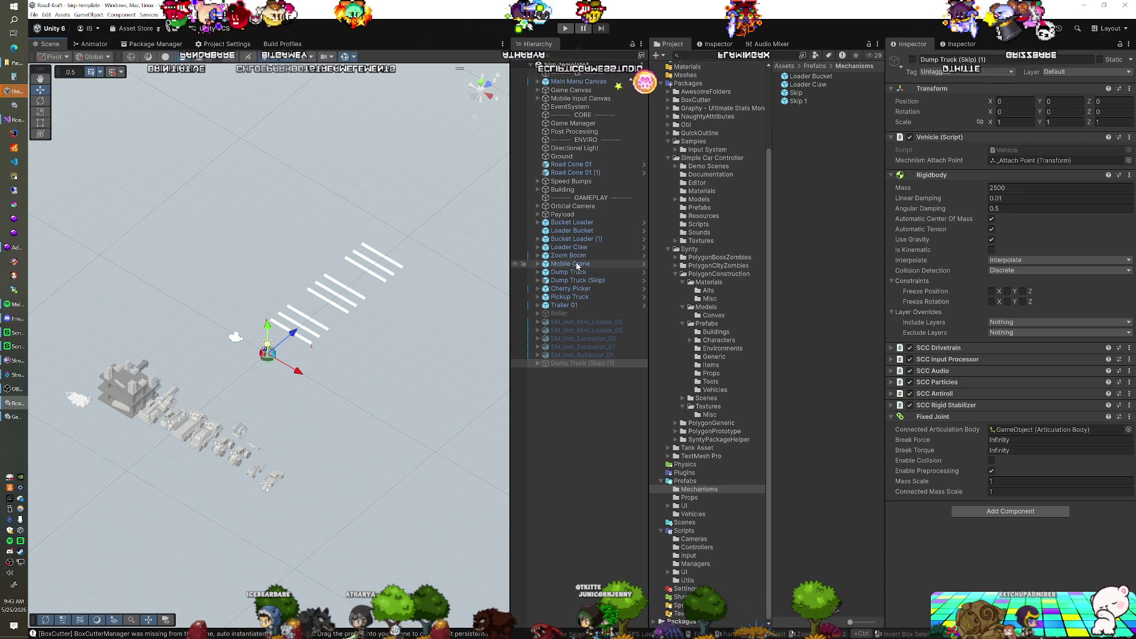
# Step: Reset the Transforms of the Pickup Truck and Trailer 01 to the scene origin
pyautogui.click(569, 296)
pyautogui.rightClick(938, 116)
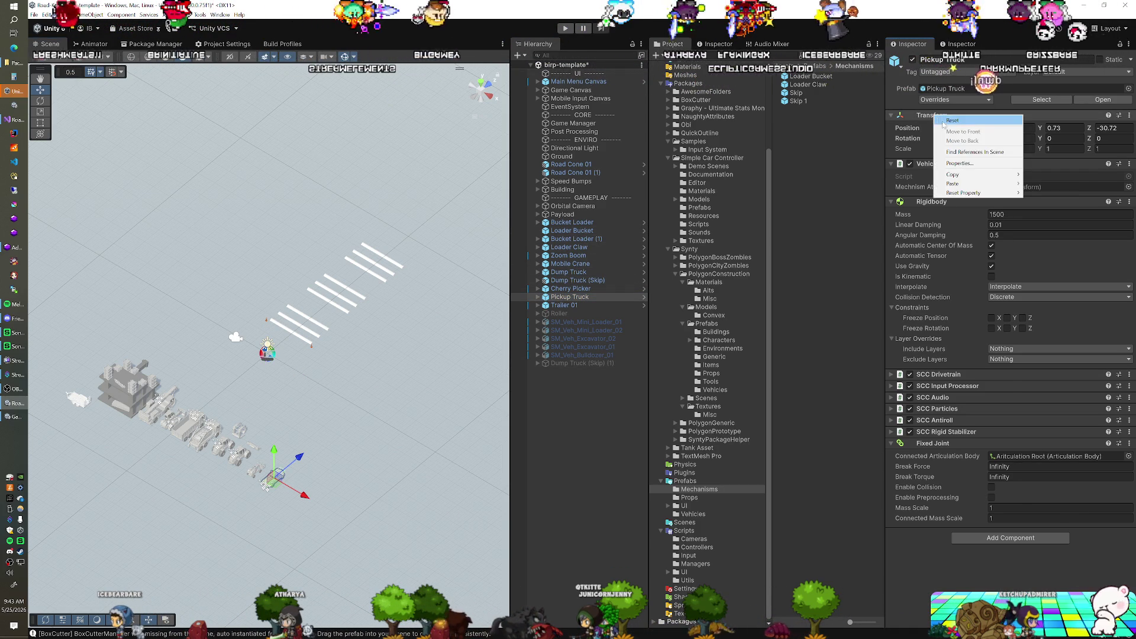
pyautogui.click(952, 120)
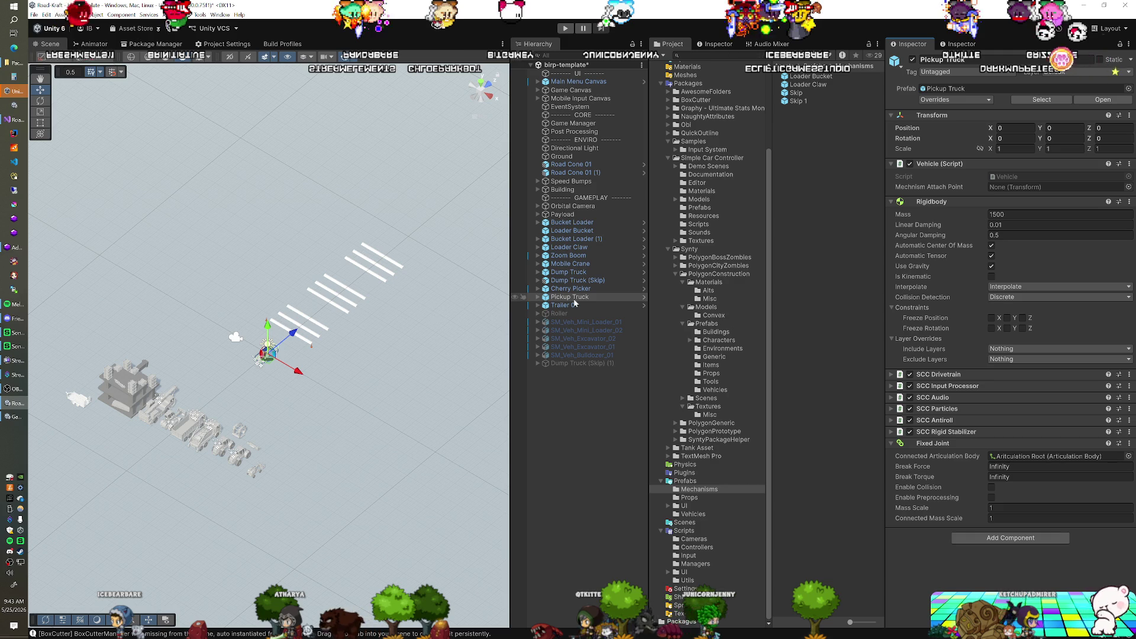
pyautogui.click(578, 305)
pyautogui.rightClick(946, 119)
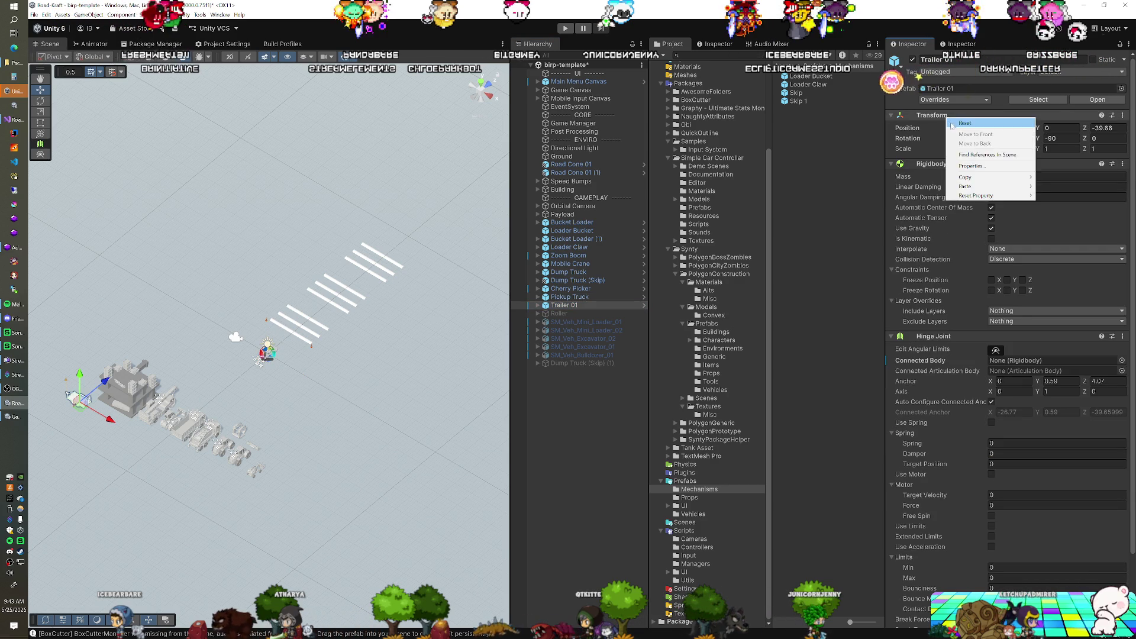
pyautogui.click(951, 123)
pyautogui.press('f')
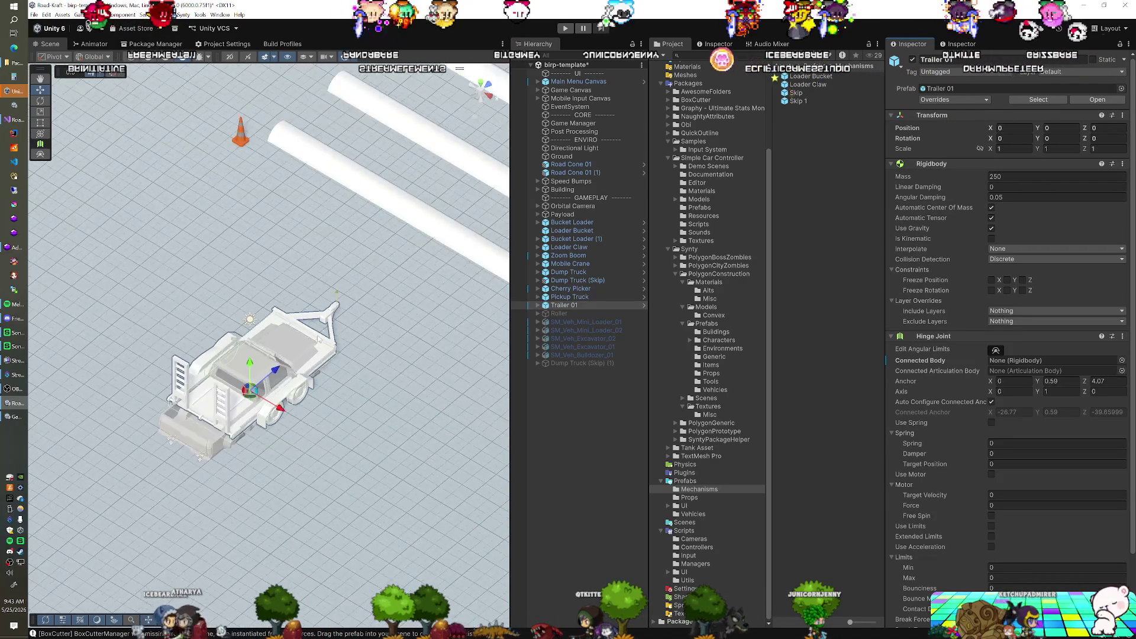
# Step: Lift the Pickup Truck slightly off the ground, to Y 0.726
pyautogui.moveTo(278, 390)
pyautogui.mouseDown()
pyautogui.moveTo(269, 372)
pyautogui.moveTo(44, 413)
pyautogui.mouseUp()
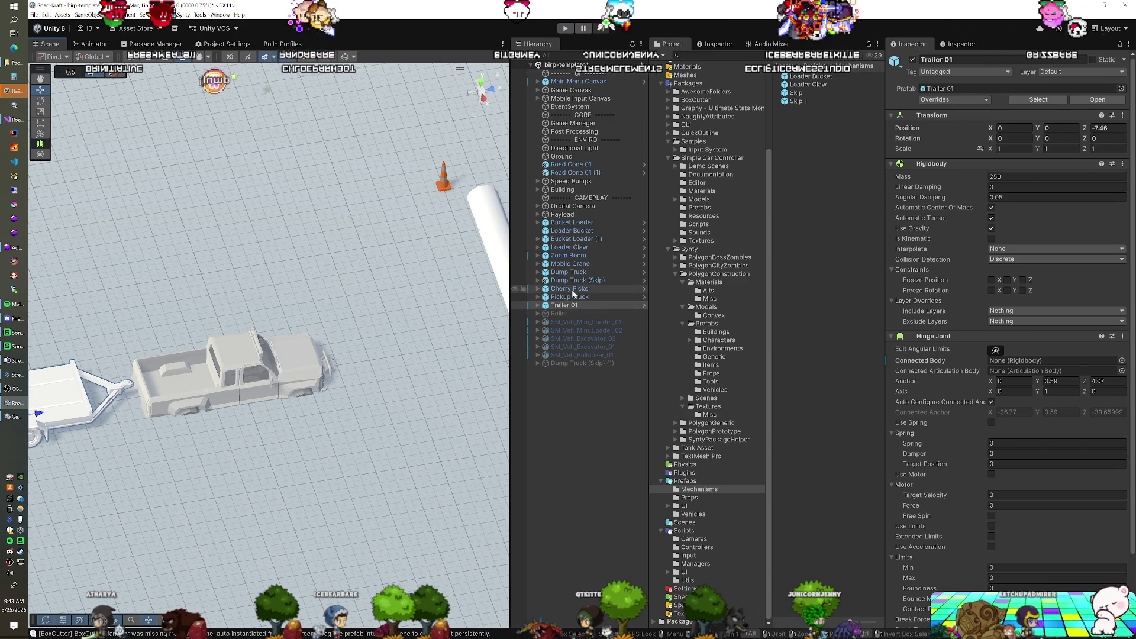
pyautogui.click(571, 289)
pyautogui.moveTo(231, 468); pyautogui.dragTo(207, 421)
pyautogui.moveTo(247, 362)
pyautogui.mouseDown()
pyautogui.moveTo(282, 324)
pyautogui.moveTo(303, 402)
pyautogui.moveTo(339, 460)
pyautogui.moveTo(273, 494)
pyautogui.moveTo(411, 418)
pyautogui.mouseUp()
pyautogui.press('f')
pyautogui.scroll(-6, 267, 343)
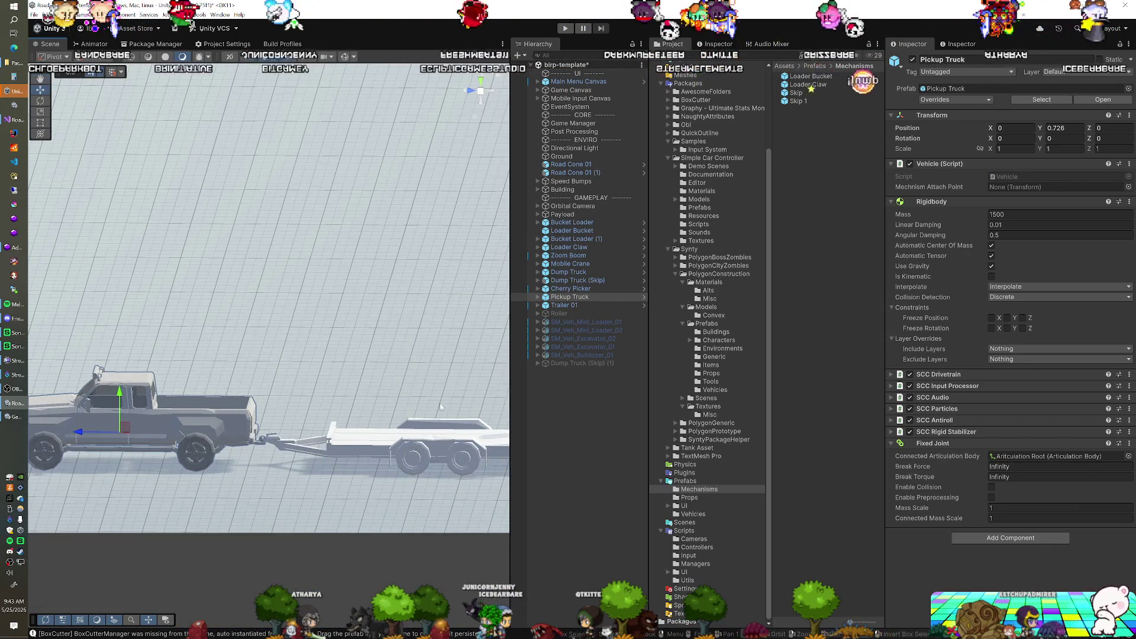
pyautogui.click(567, 305)
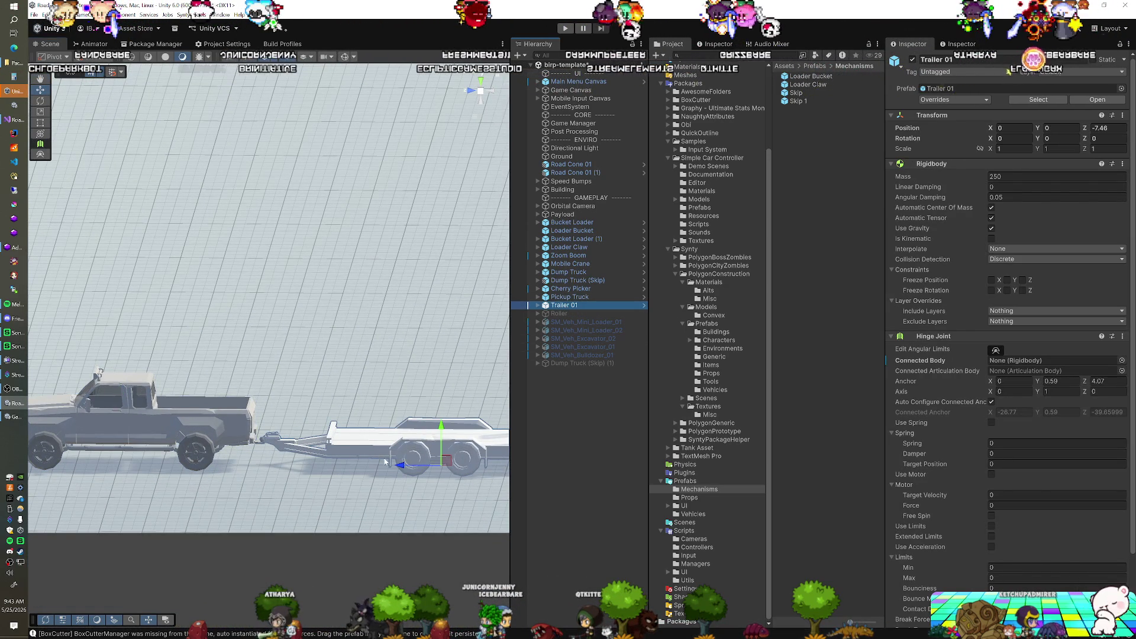
pyautogui.moveTo(399, 468)
pyautogui.mouseDown()
pyautogui.moveTo(334, 458)
pyautogui.moveTo(326, 376)
pyautogui.mouseUp()
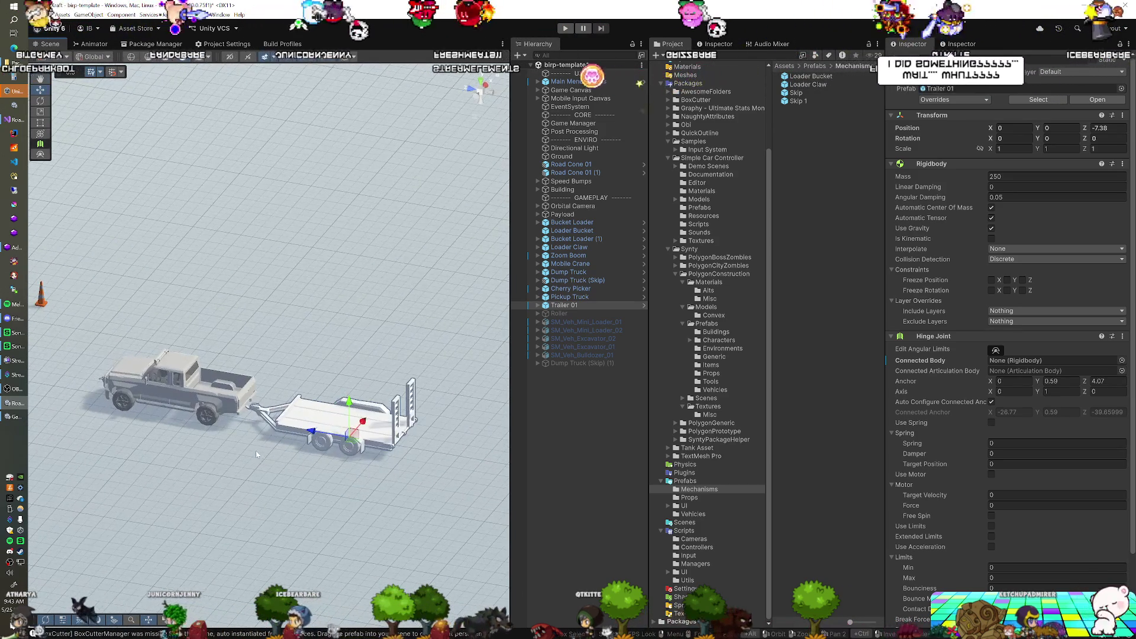
pyautogui.click(569, 297)
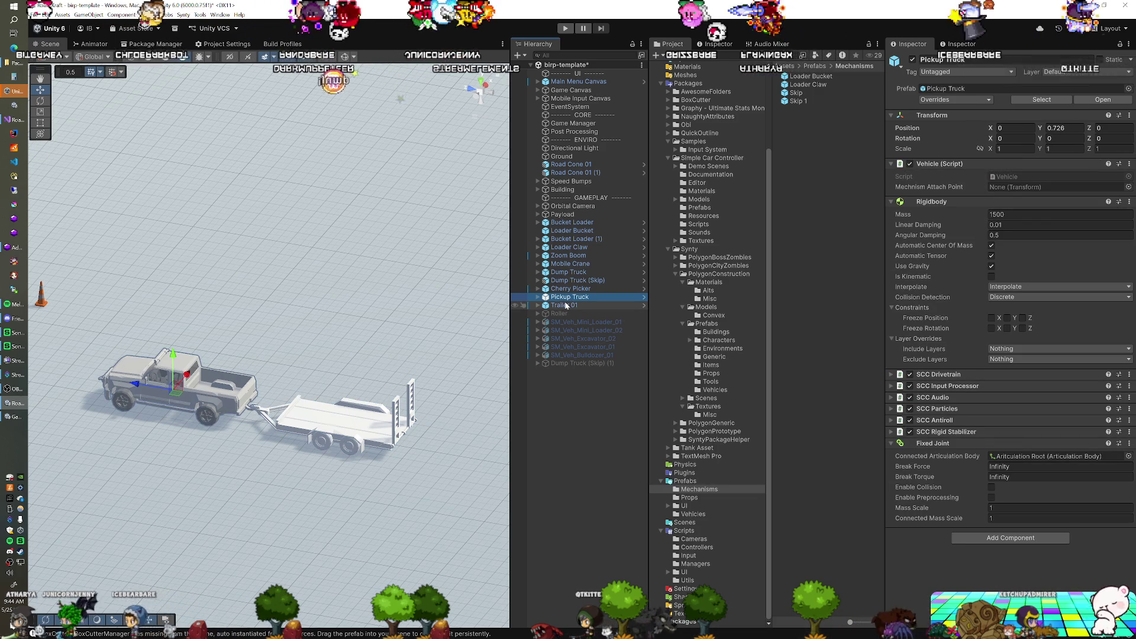
pyautogui.click(588, 305)
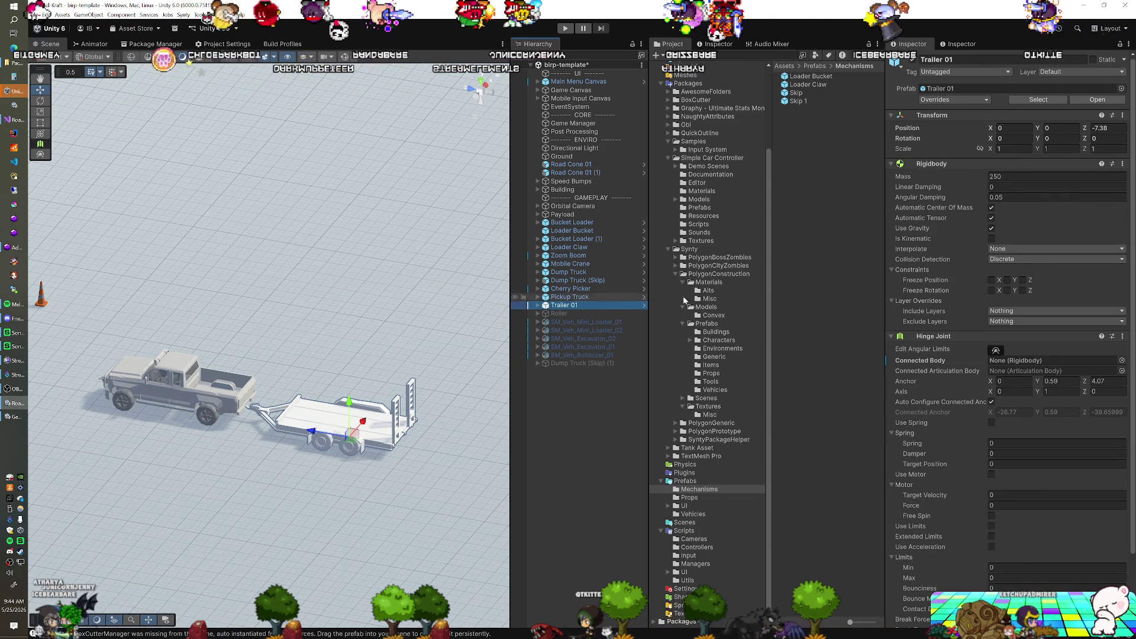
pyautogui.click(1016, 361)
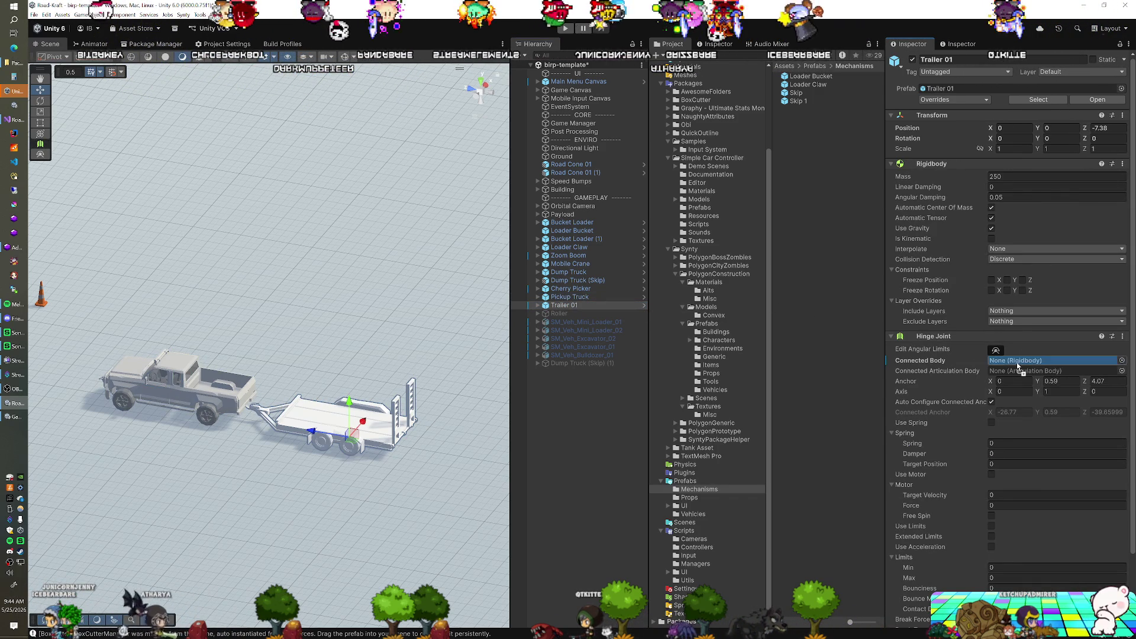
pyautogui.moveTo(1016, 365); pyautogui.dragTo(1016, 362)
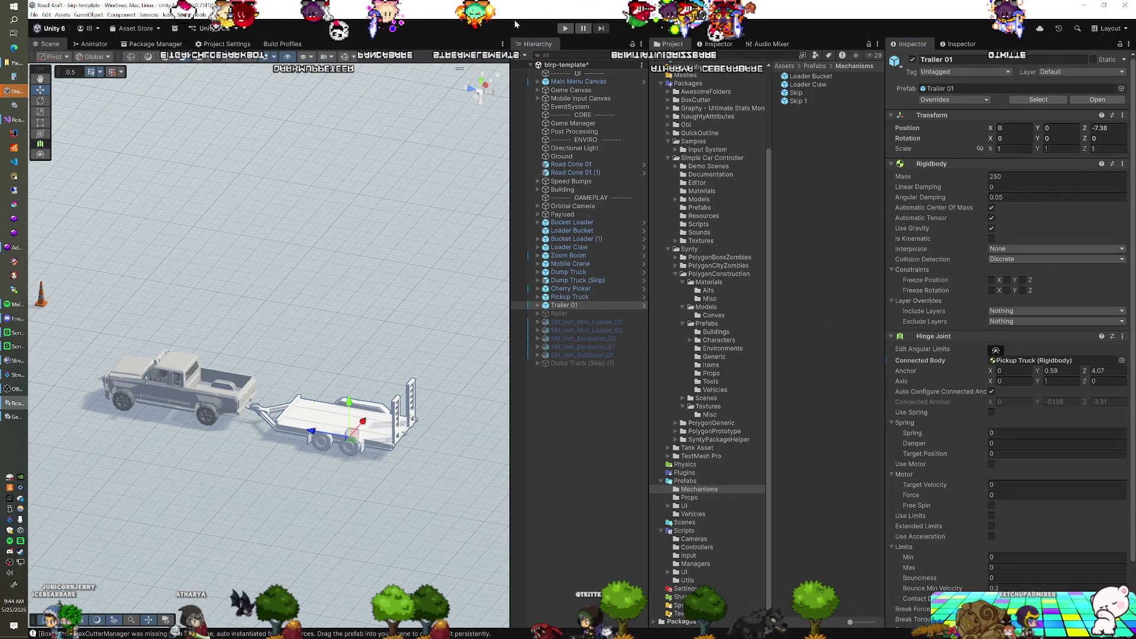
pyautogui.click(561, 73)
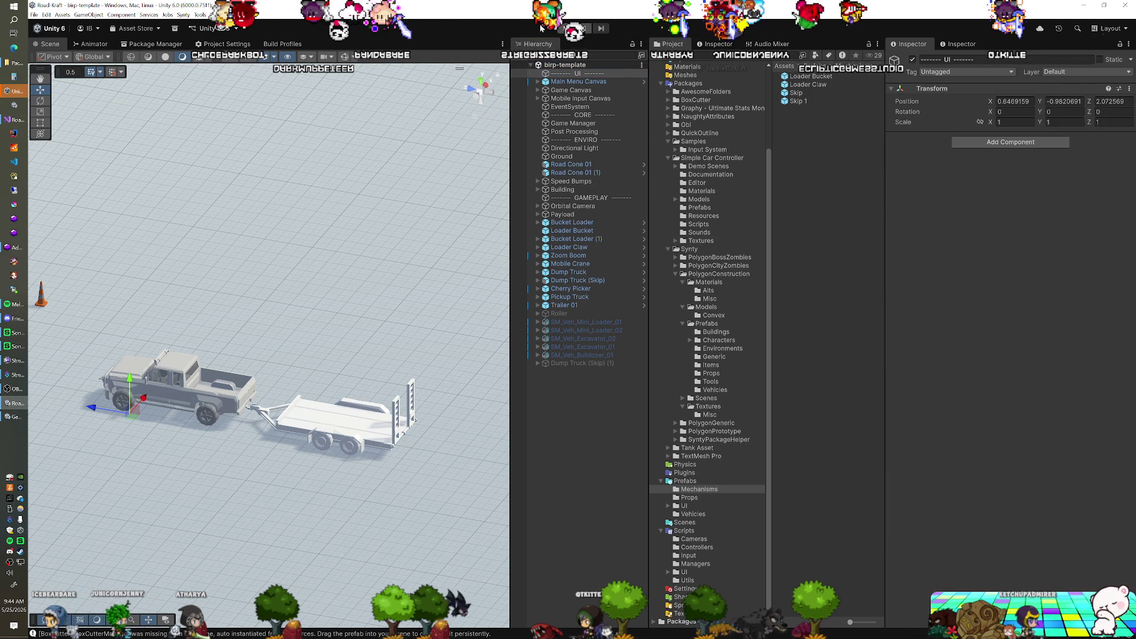
# Step: Enter Play mode with Ctrl+P to test the pickup towing Trailer 01
pyautogui.hotkey('ctrl', 'p')
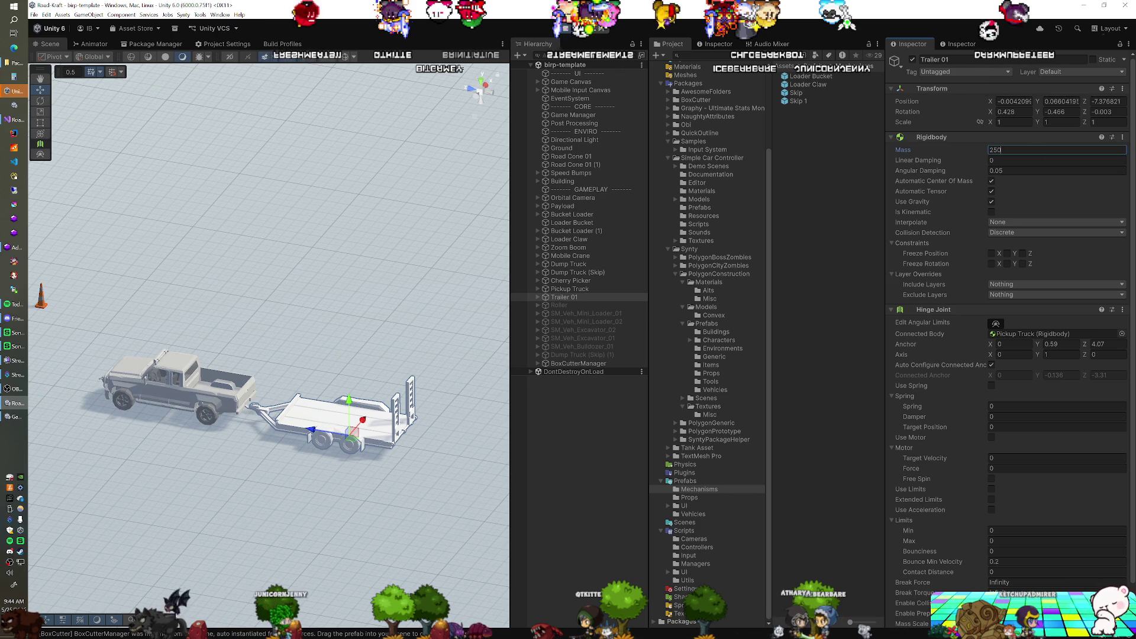
# Step: Edit Trailer 01's Rigidbody mass, then drive the pickup forward towing the trailer
pyautogui.press('BackSpace')
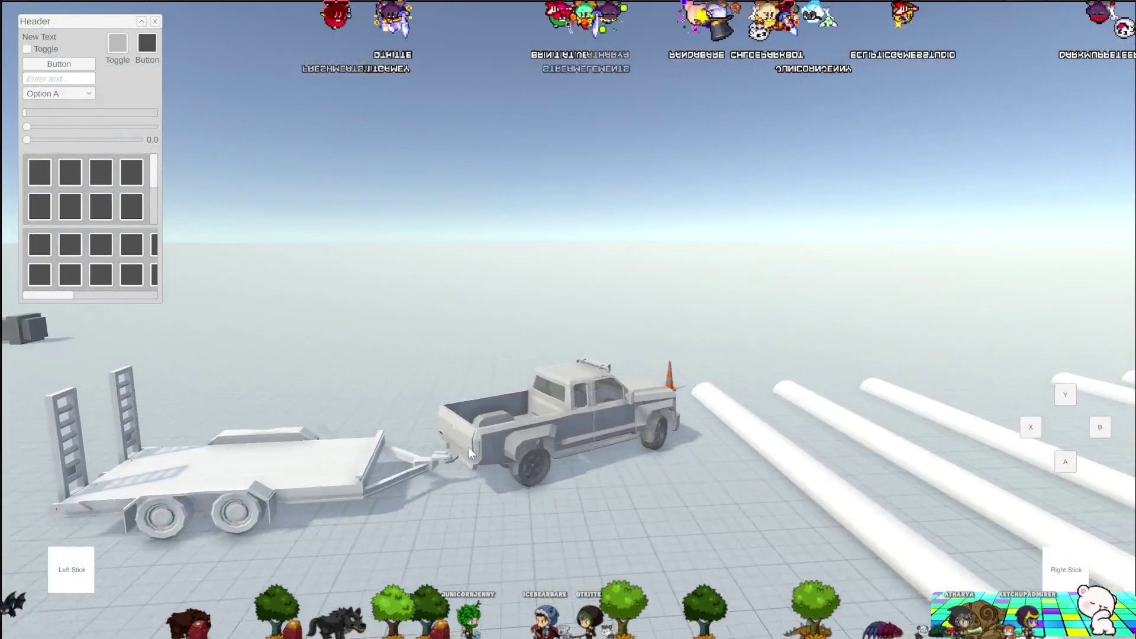
pyautogui.moveTo(469, 447)
pyautogui.mouseDown()
pyautogui.moveTo(584, 495)
pyautogui.moveTo(615, 495)
pyautogui.mouseUp()
pyautogui.press('w')
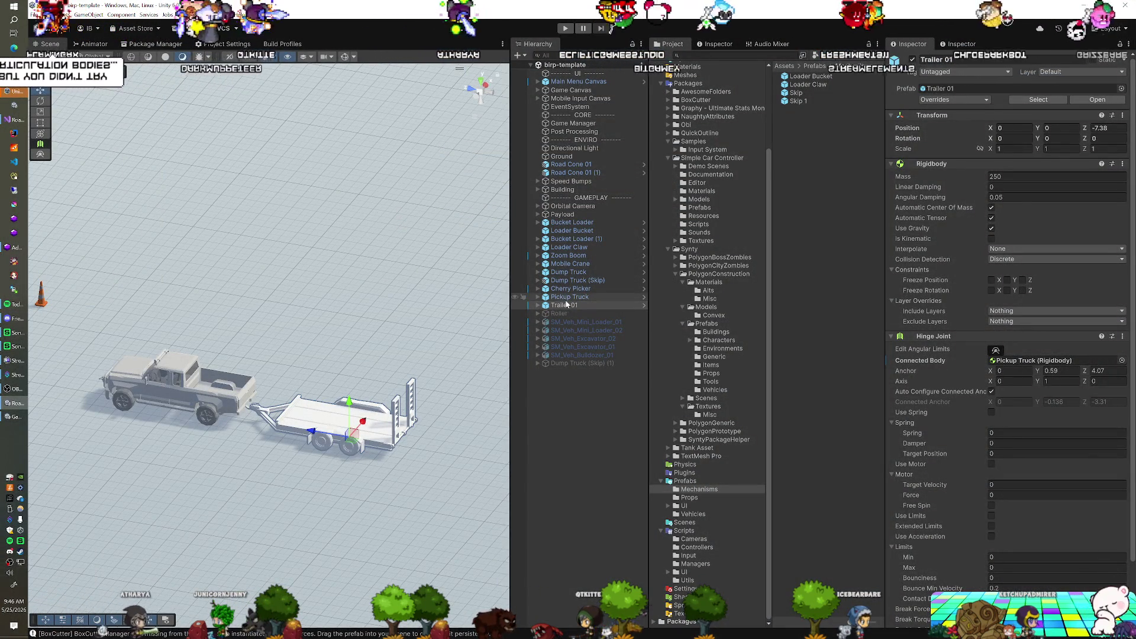
# Step: Undo and redo recent selection changes, then tilt the view down onto the vehicles
pyautogui.scroll(-6, 408, 358)
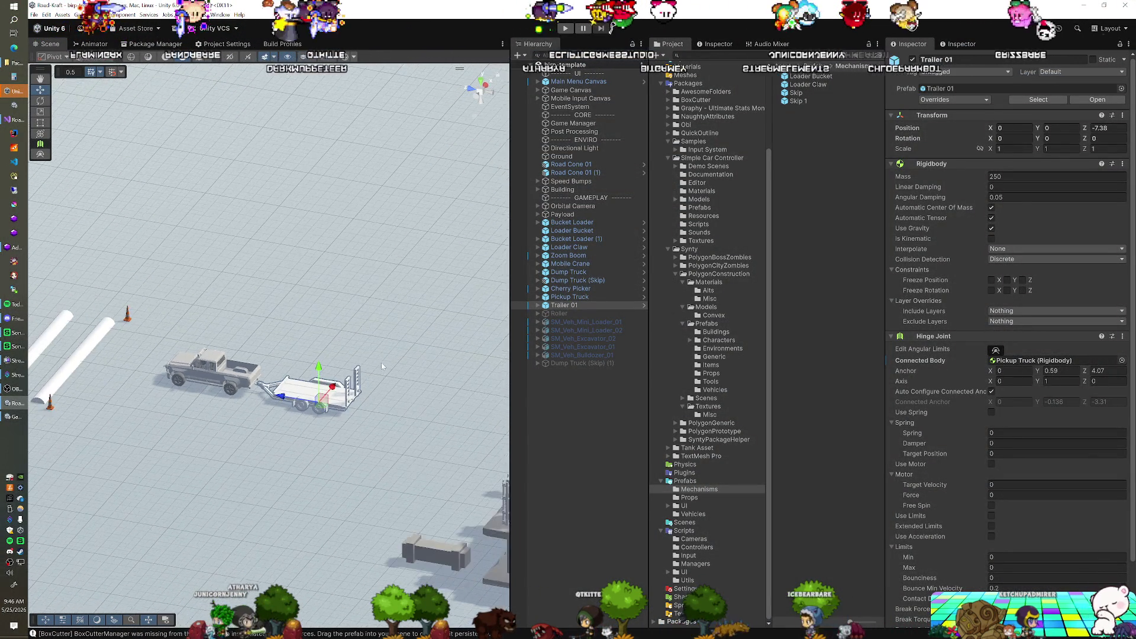
pyautogui.hotkey('ctrl', 'z')
pyautogui.hotkey('ctrl', 'y')
pyautogui.hotkey('ctrl', 'z')
pyautogui.hotkey('ctrl', 'z')
pyautogui.hotkey('ctrl', 'z')
pyautogui.hotkey('ctrl', 'z')
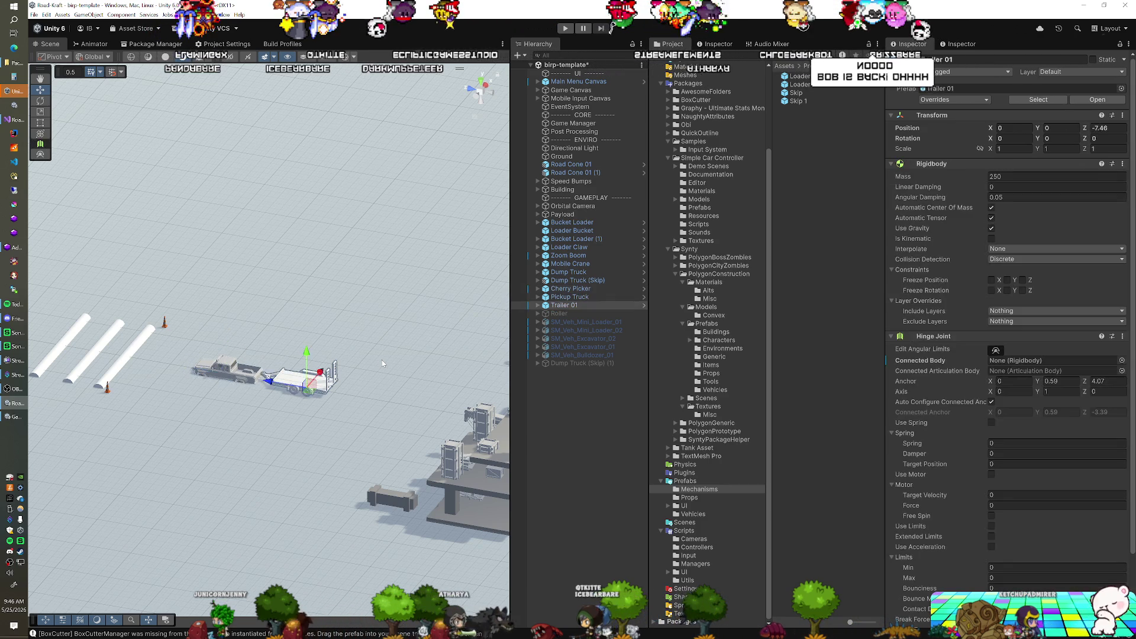
pyautogui.hotkey('ctrl', 'y')
pyautogui.scroll(-3, 381, 360)
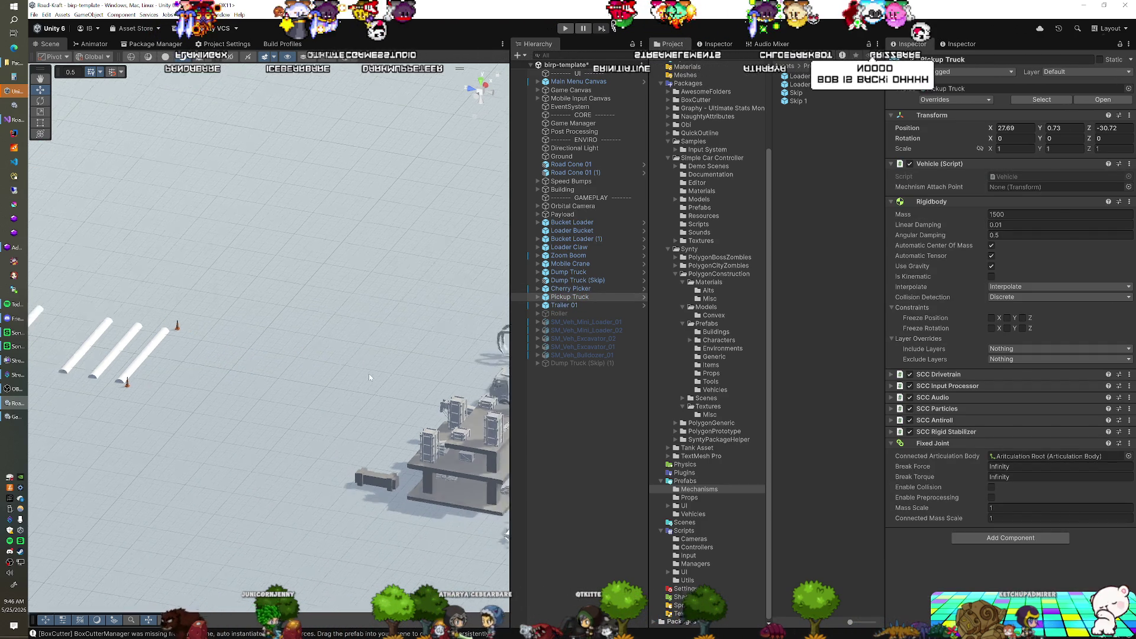
pyautogui.moveTo(360, 410); pyautogui.dragTo(375, 389)
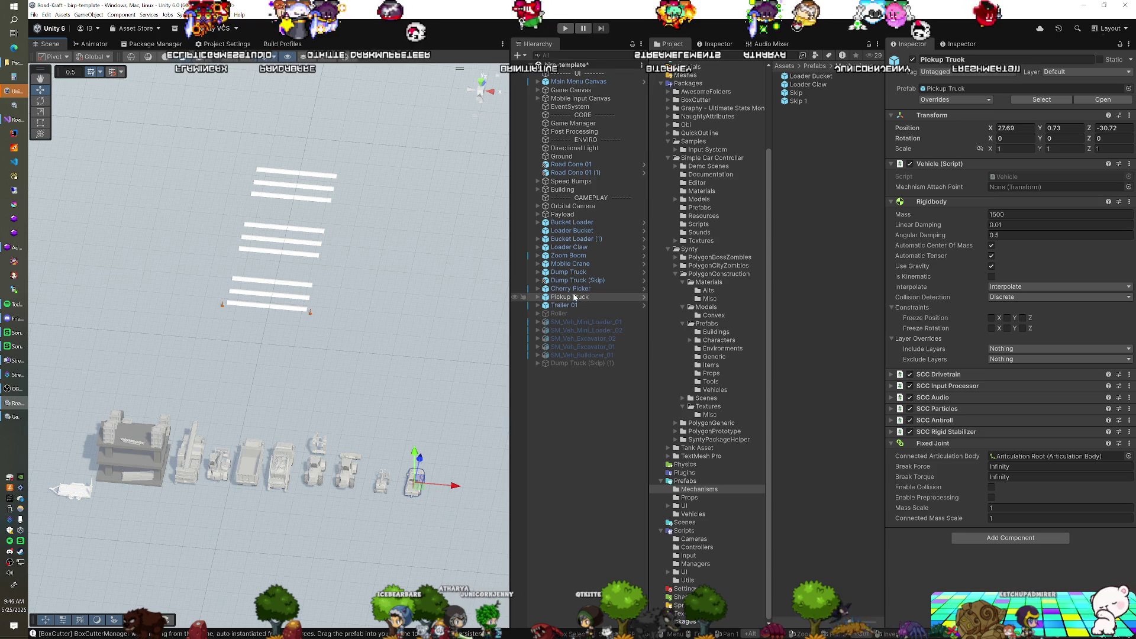
# Step: Assign Dump Truck (Skip) (1) to the Game Manager's Start Vehicle field
pyautogui.click(570, 363)
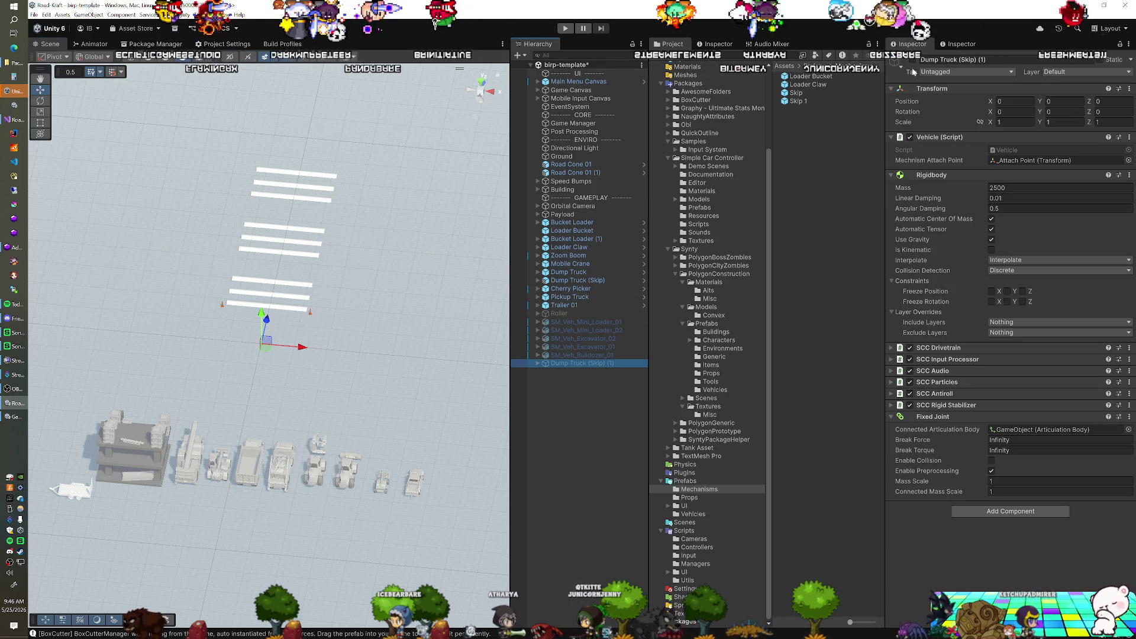
pyautogui.click(581, 123)
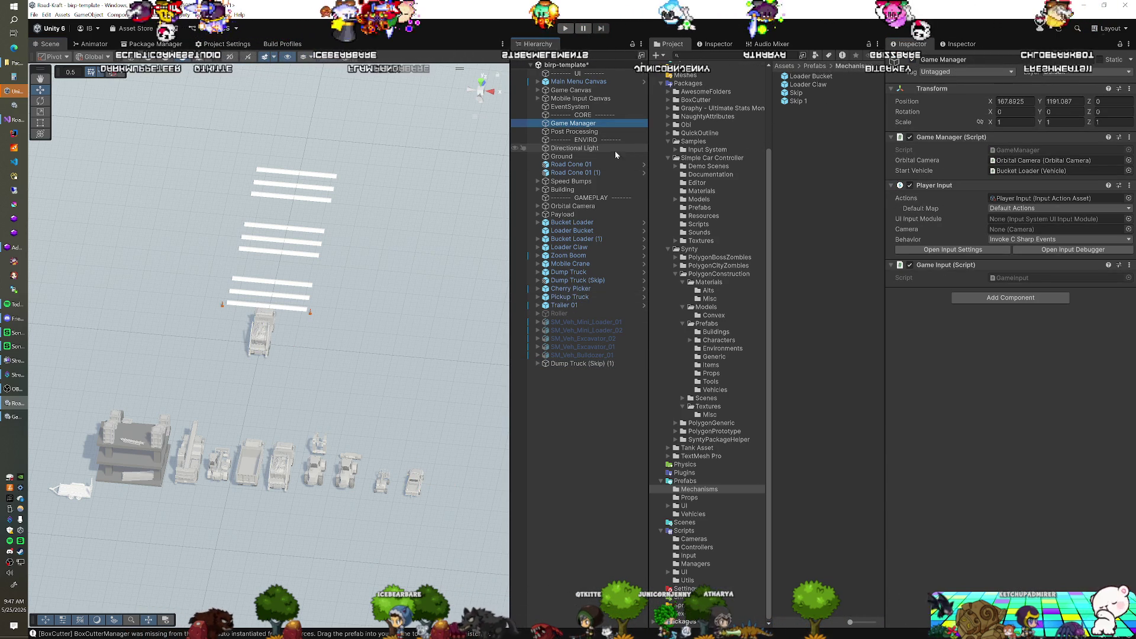
pyautogui.click(577, 364)
pyautogui.moveTo(688, 311)
pyautogui.mouseDown()
pyautogui.moveTo(976, 178)
pyautogui.moveTo(1044, 170)
pyautogui.mouseUp()
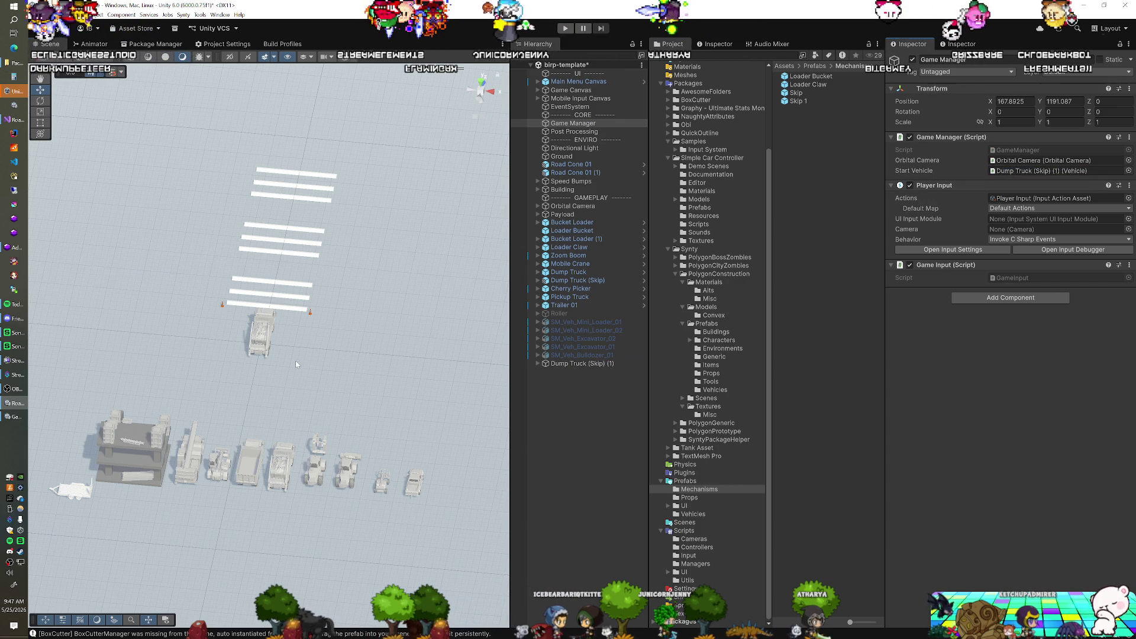
pyautogui.moveTo(295, 364); pyautogui.dragTo(201, 336)
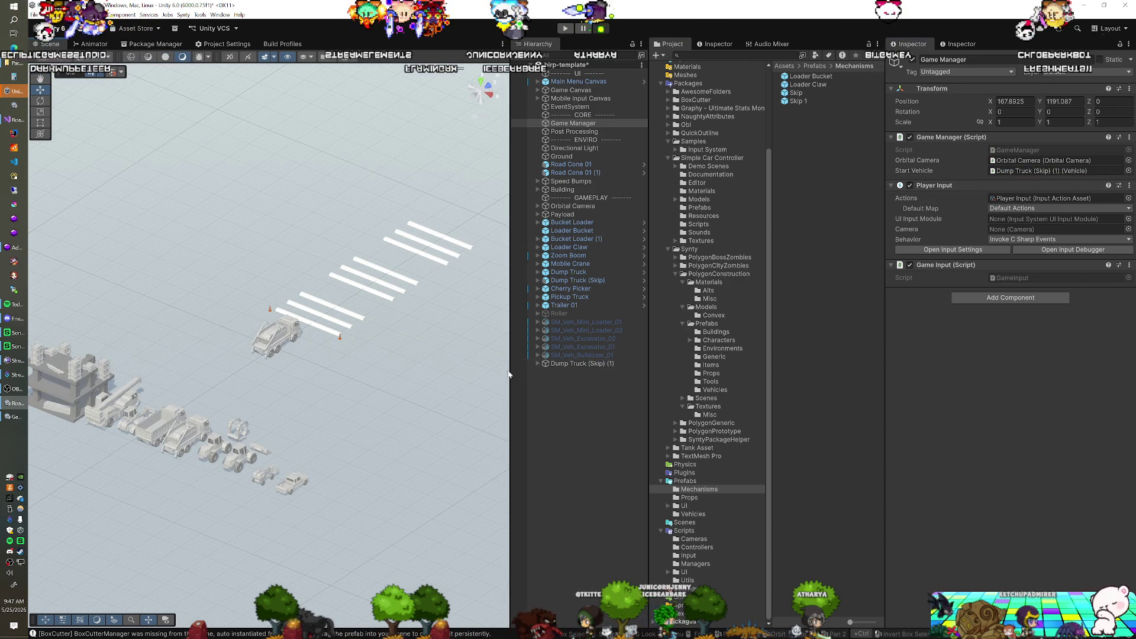
# Step: Expand Dump Truck (Skip) (1) and select SM_Veh_Truck_01_DumpsterTray_Cables to inspect its joints
pyautogui.keyDown('alt'); pyautogui.click(537, 363); pyautogui.keyUp('alt')
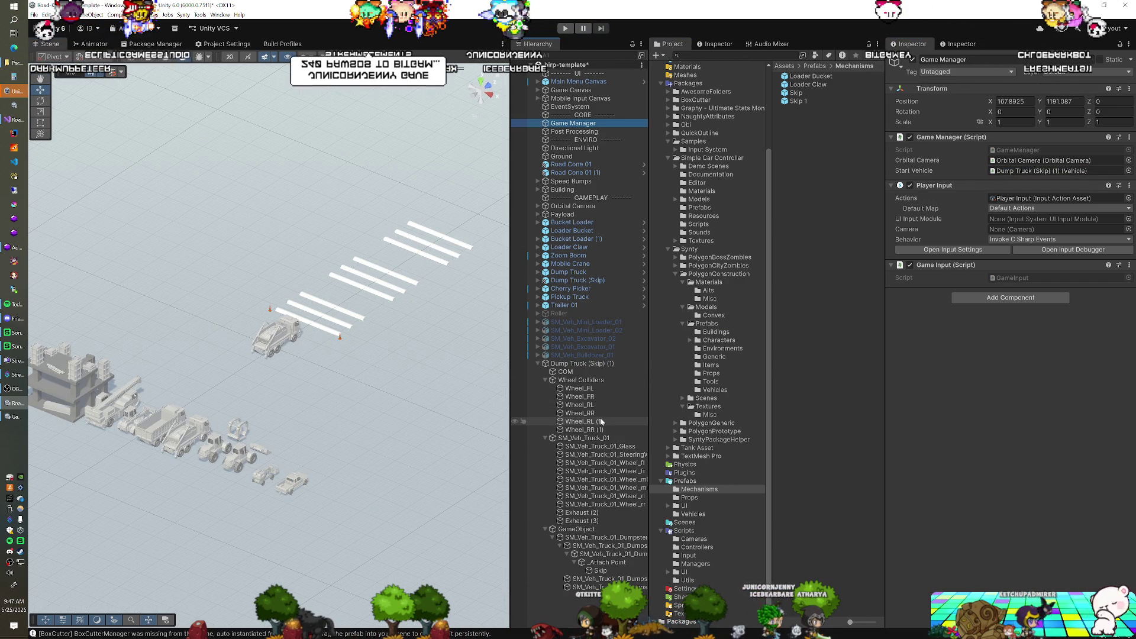
pyautogui.click(625, 547)
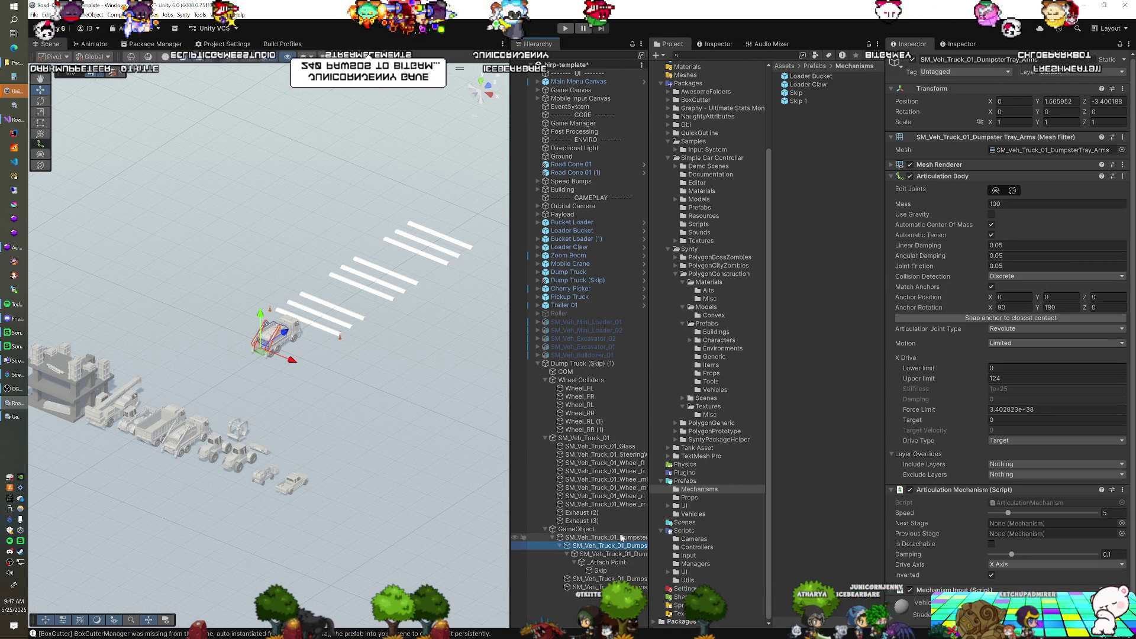
pyautogui.click(620, 529)
pyautogui.press('Down')
pyautogui.press('Down')
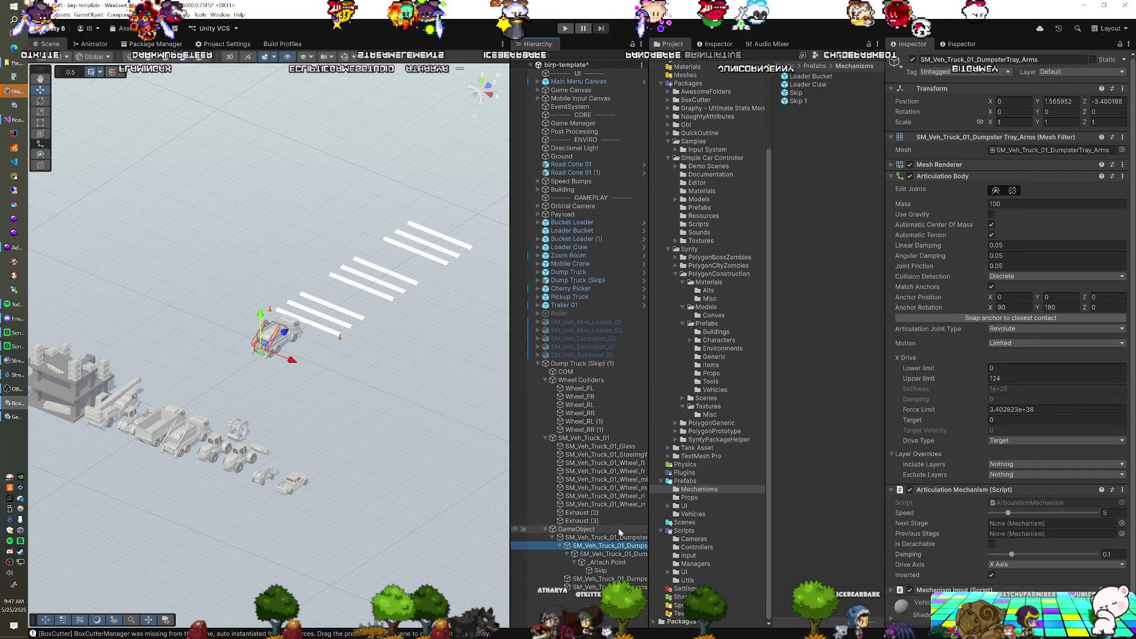
pyautogui.press('Down')
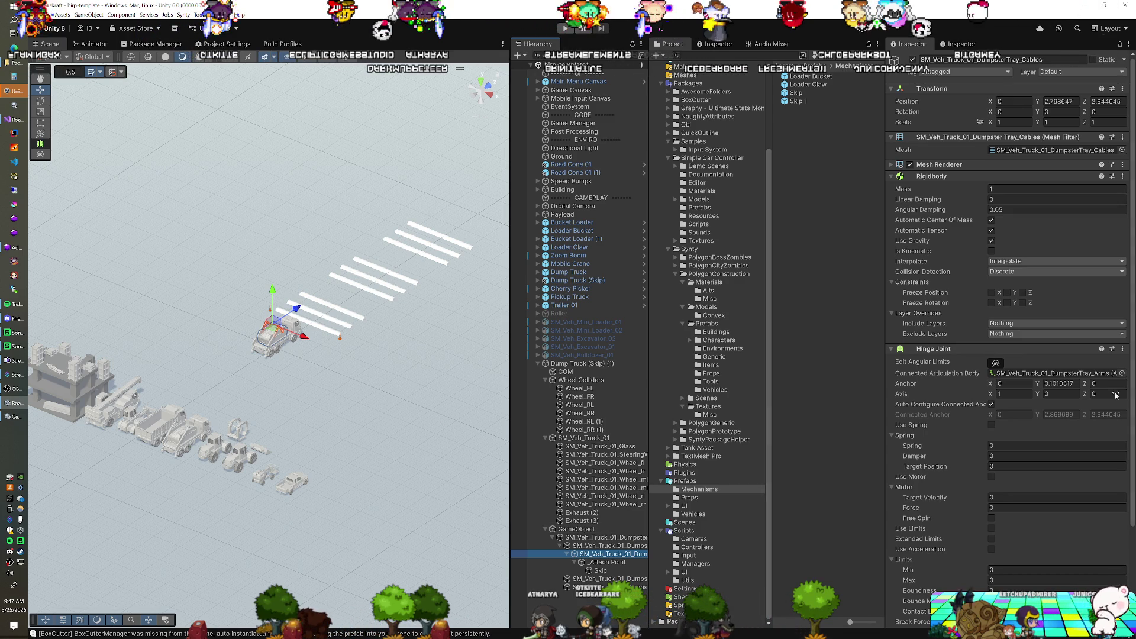
# Step: Remove the Hinge Joint and Rigidbody from the Dumpster Tray Cables
pyautogui.scroll(-1, 1053, 392)
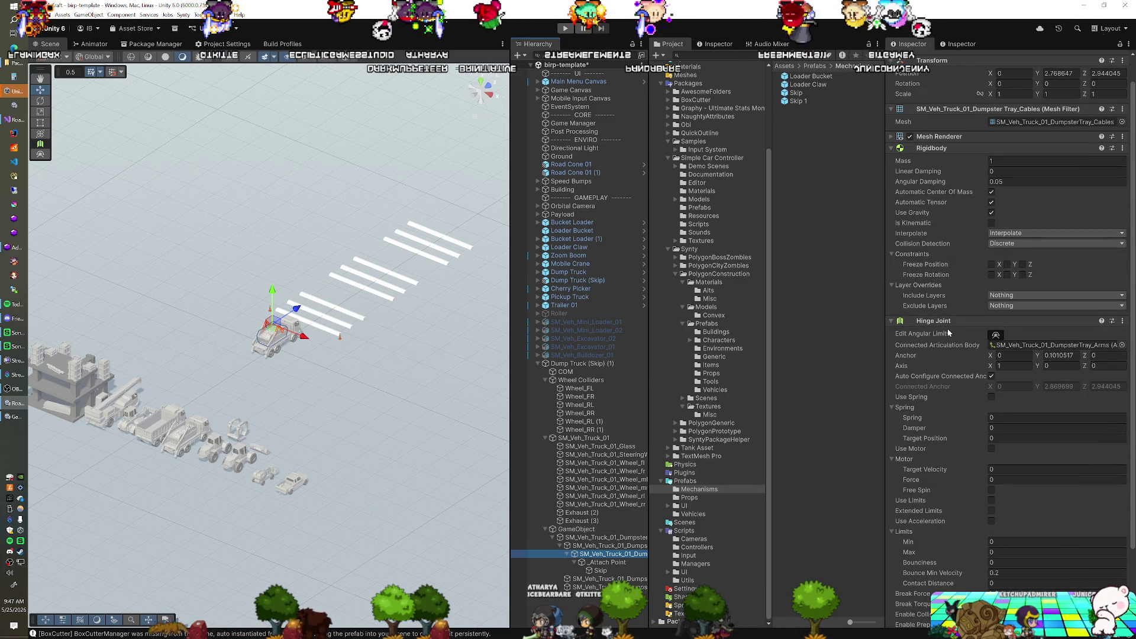
pyautogui.rightClick(948, 324)
pyautogui.click(982, 358)
pyautogui.rightClick(932, 177)
pyautogui.click(966, 208)
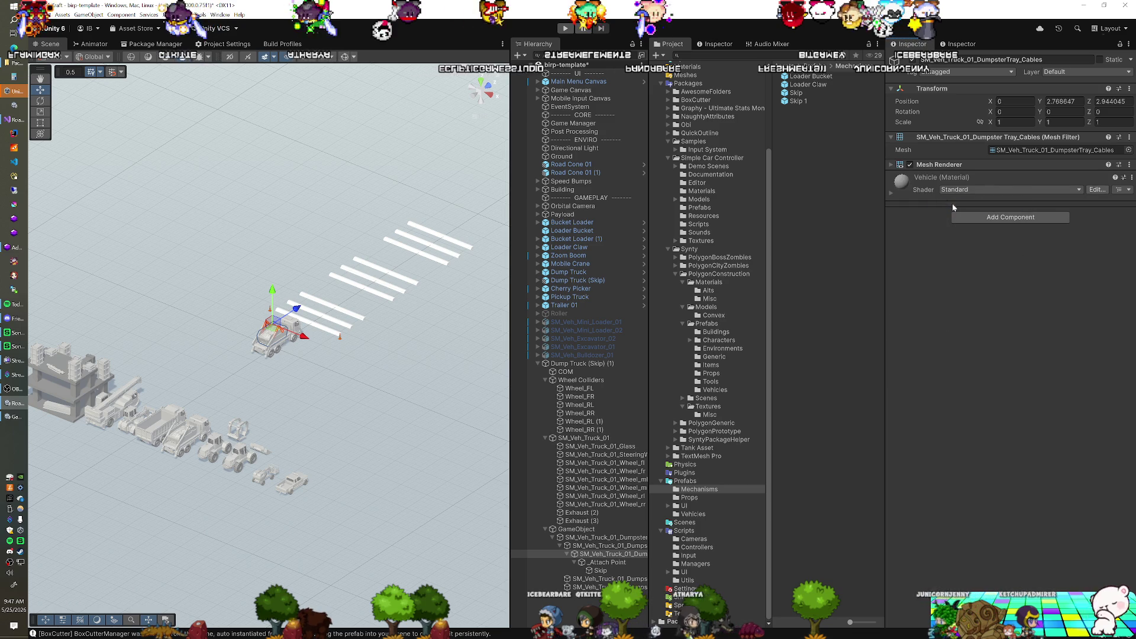
# Step: Add an Articulation Body to the cables and set its joint type to Revolute
pyautogui.click(1011, 217)
pyautogui.write('ar')
pyautogui.press('Down')
pyautogui.press('Return')
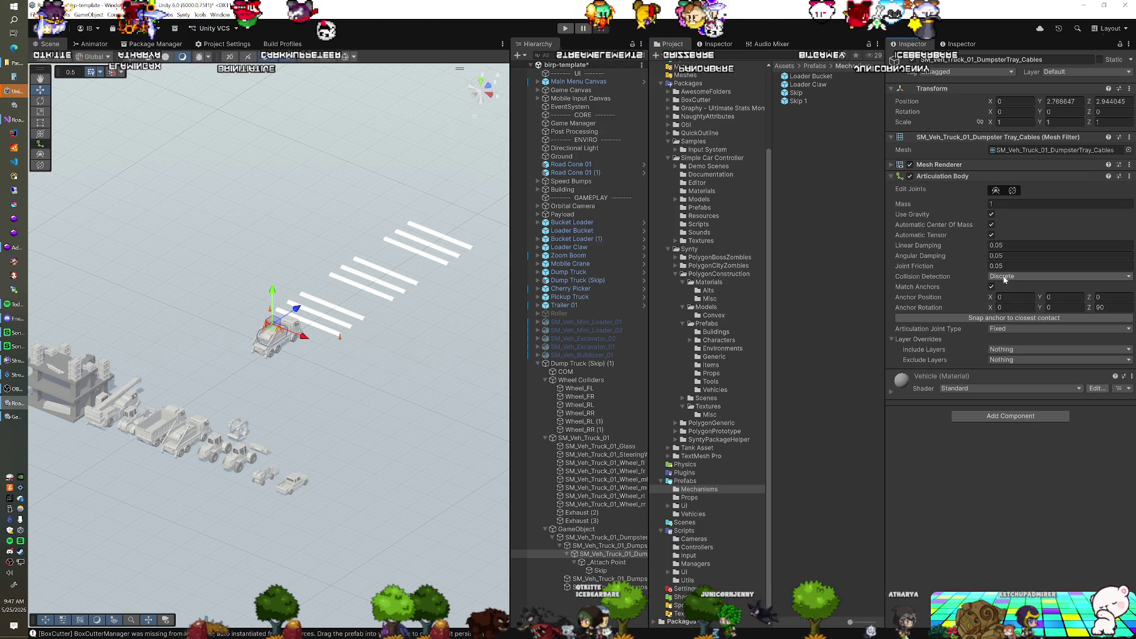
pyautogui.click(1006, 328)
pyautogui.click(1011, 358)
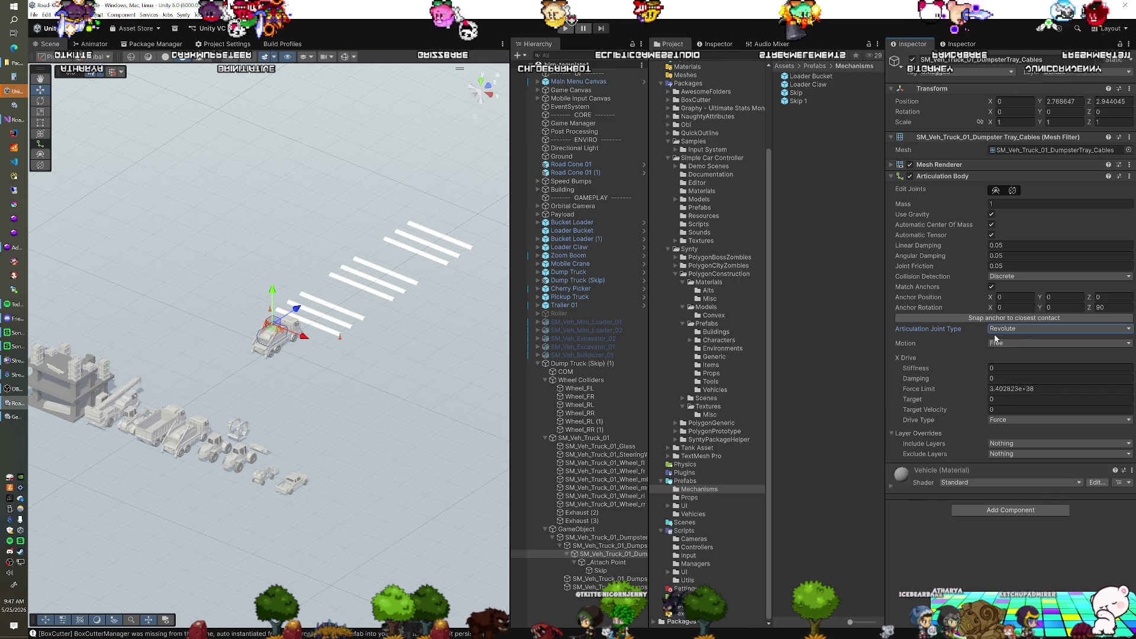
# Step: Check the cables' joint anchor in the Scene from a side-on view, then select the Skip
pyautogui.click(1011, 191)
pyautogui.scroll(10, 331, 338)
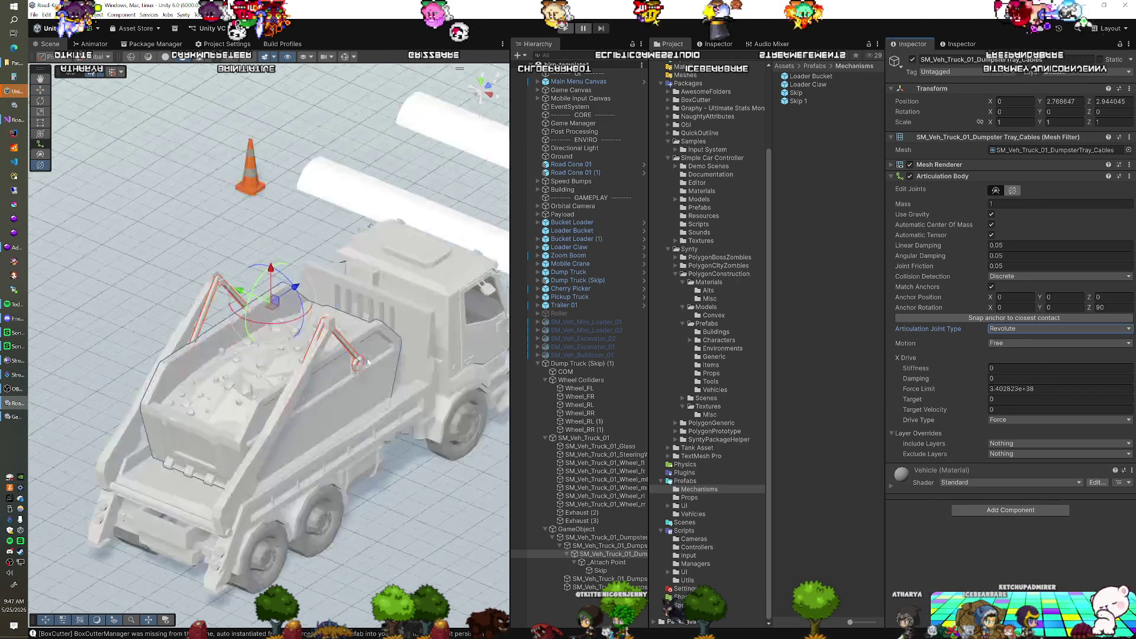
pyautogui.scroll(-3, 300, 315)
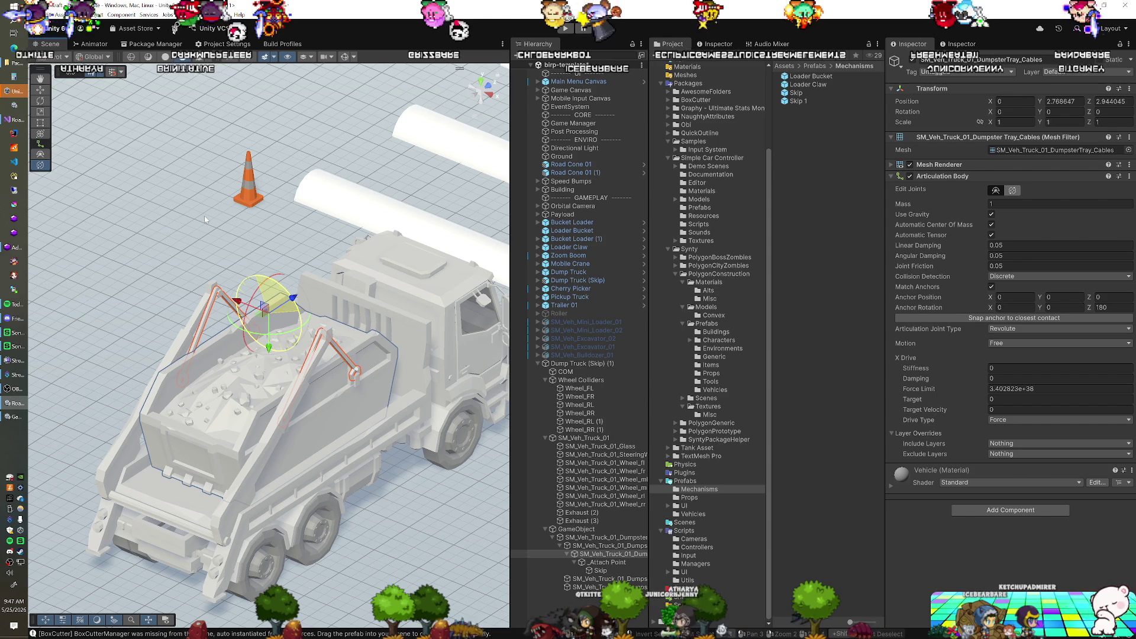
pyautogui.moveTo(380, 352); pyautogui.dragTo(467, 336)
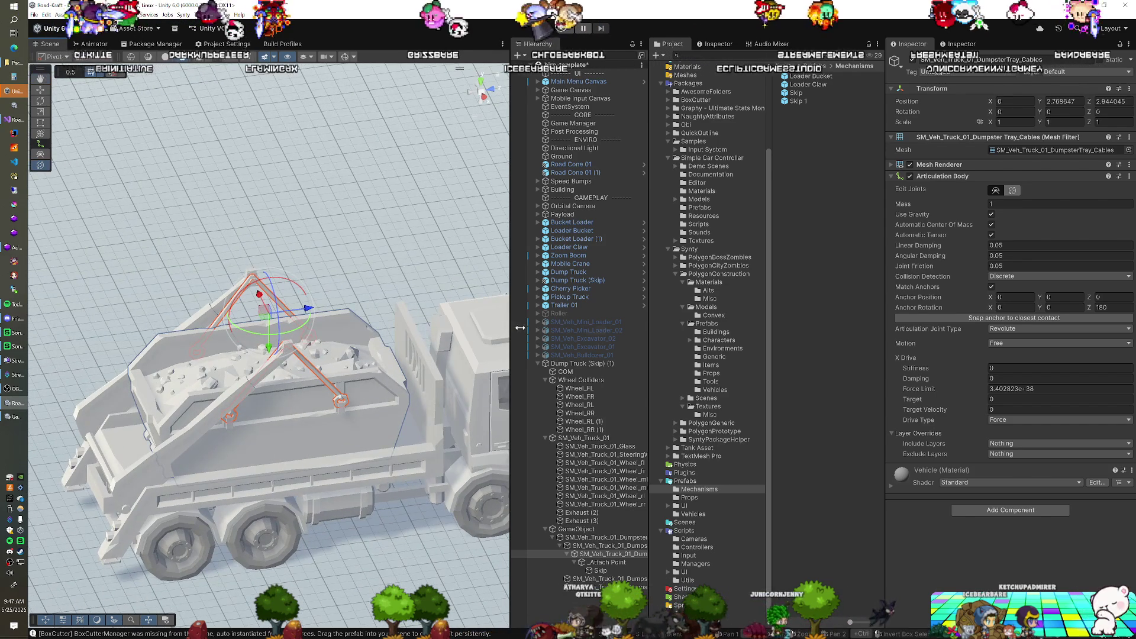
pyautogui.click(996, 189)
pyautogui.moveTo(320, 355)
pyautogui.mouseDown()
pyautogui.moveTo(298, 345)
pyautogui.moveTo(366, 353)
pyautogui.mouseUp()
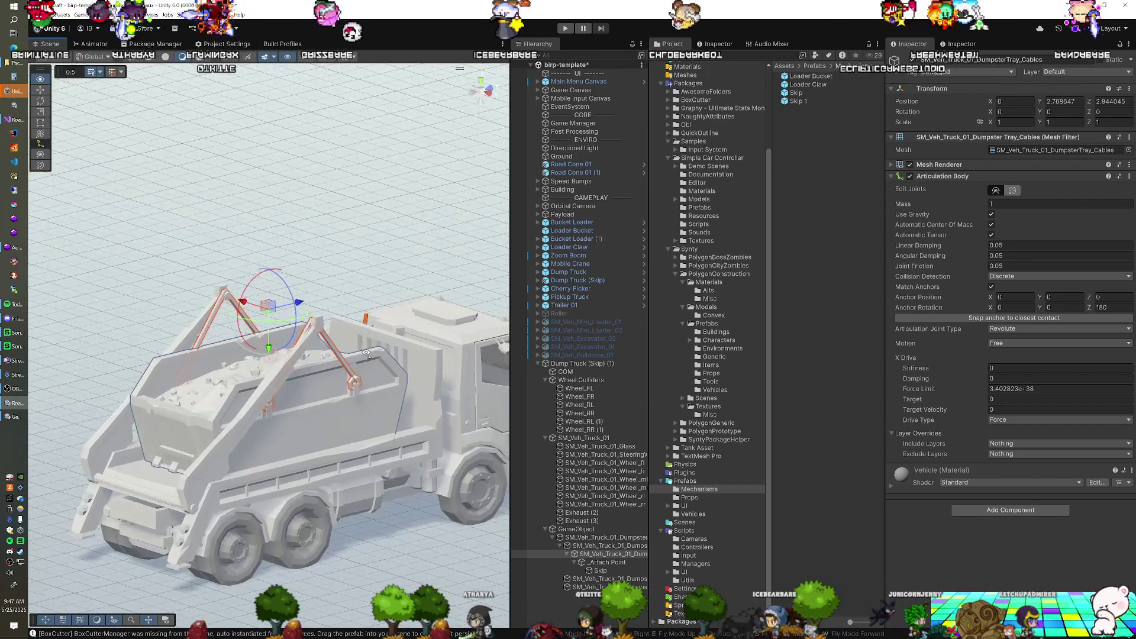
pyautogui.click(1012, 192)
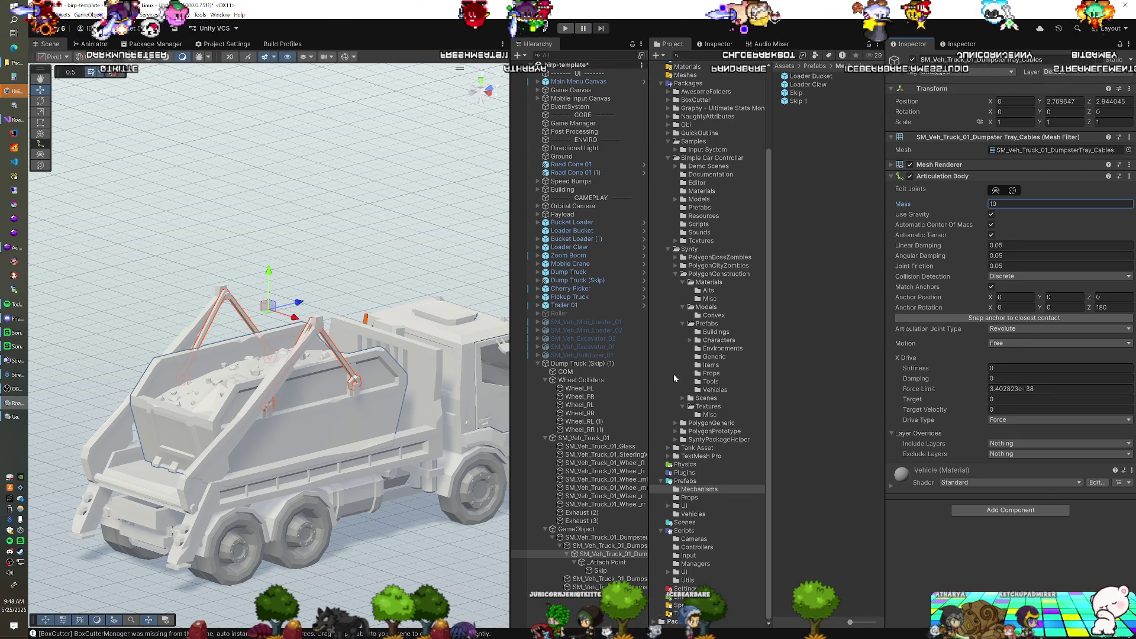
pyautogui.write('0')
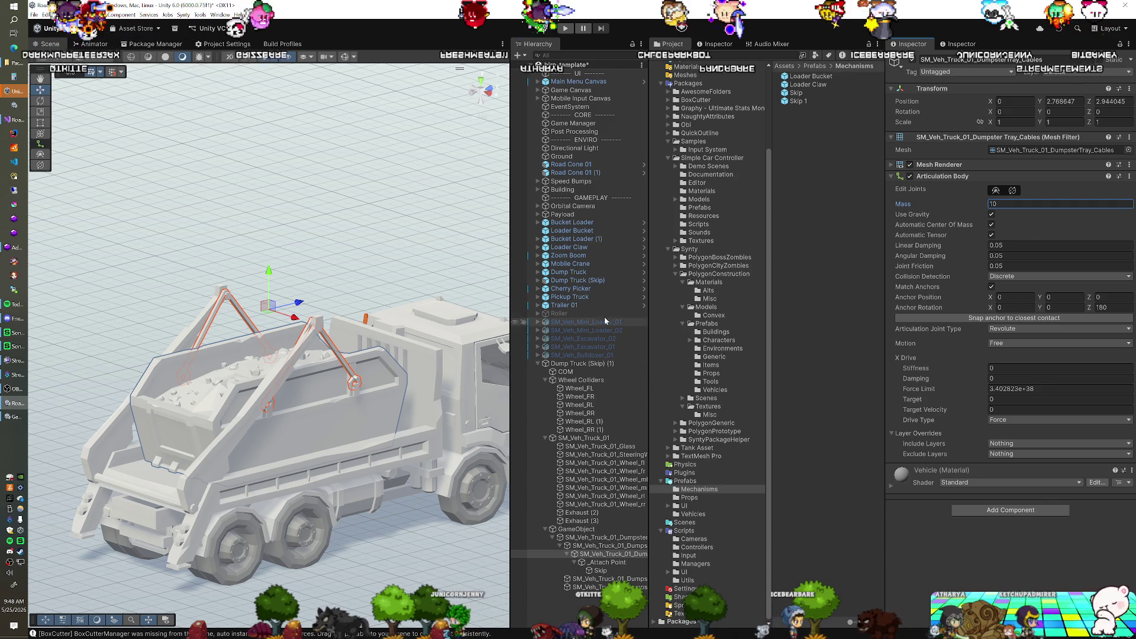
pyautogui.click(601, 570)
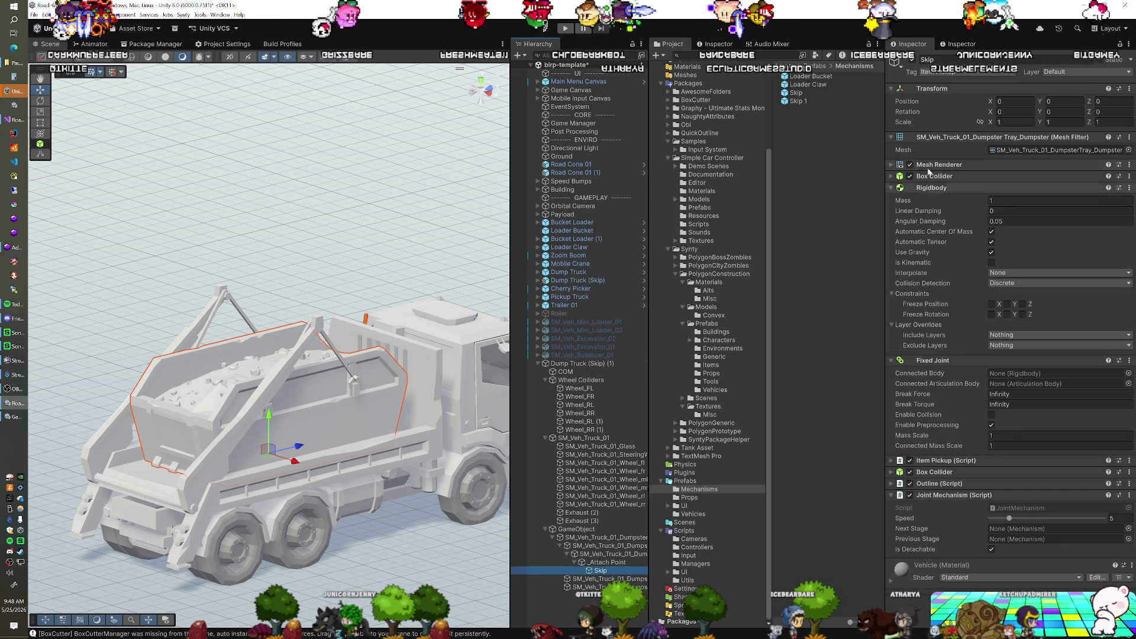
# Step: Deactivate the Skip with Alt+Shift+A and play the game to test the arms and cables
pyautogui.hotkey('alt', 'shift', 'a')
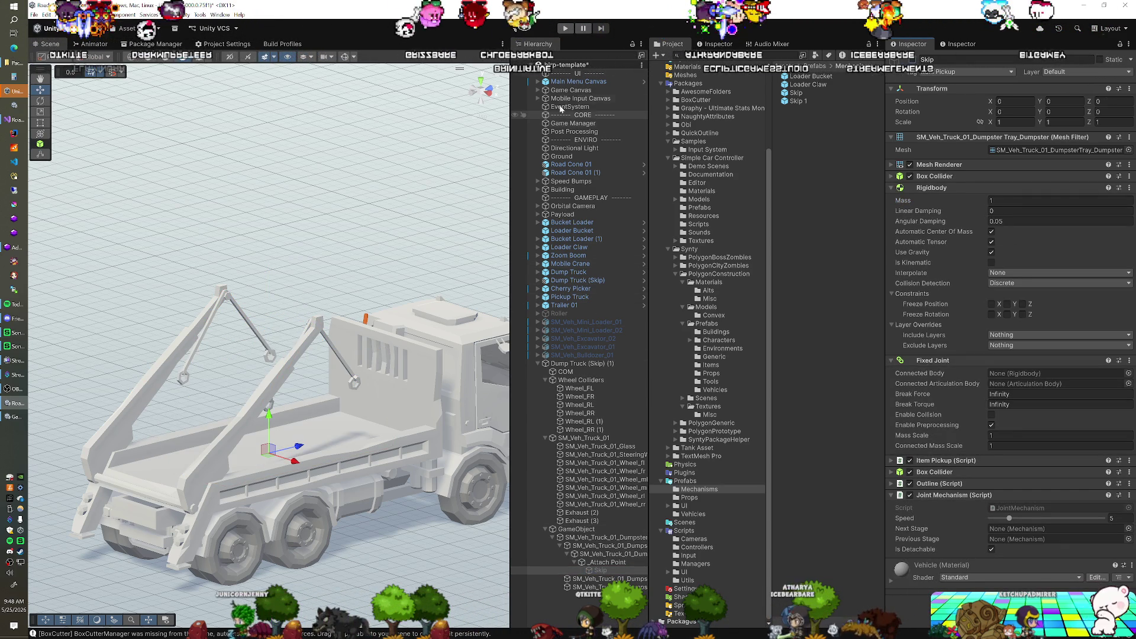
pyautogui.click(566, 28)
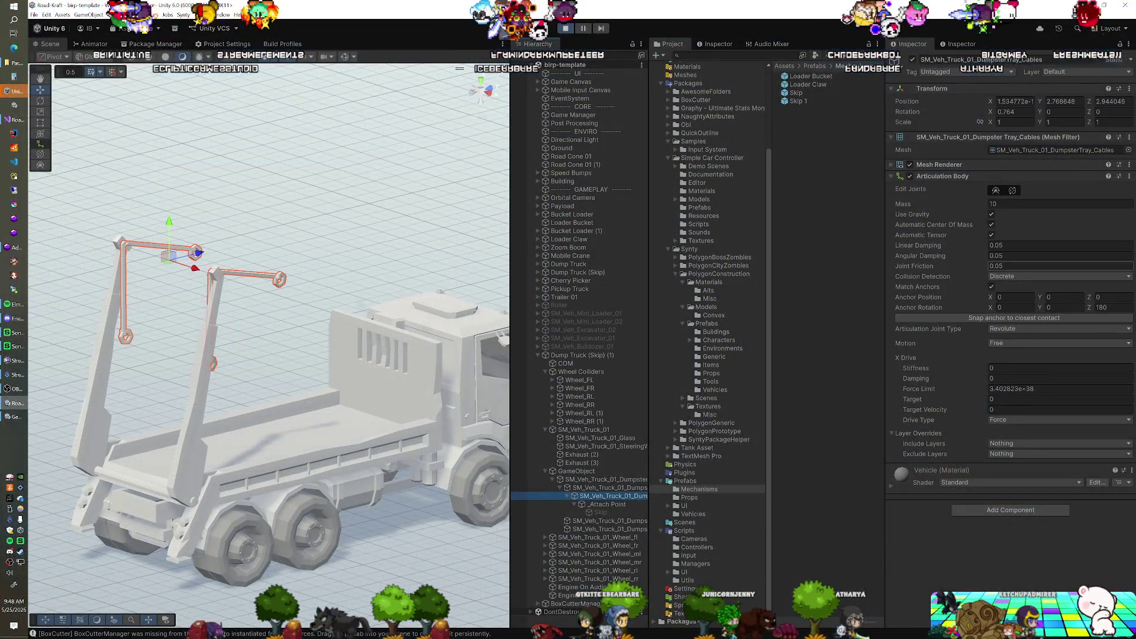
# Step: Turn off gravity on the tray cables, keep the joint Revolute, and raise the mass to 100
pyautogui.click(991, 215)
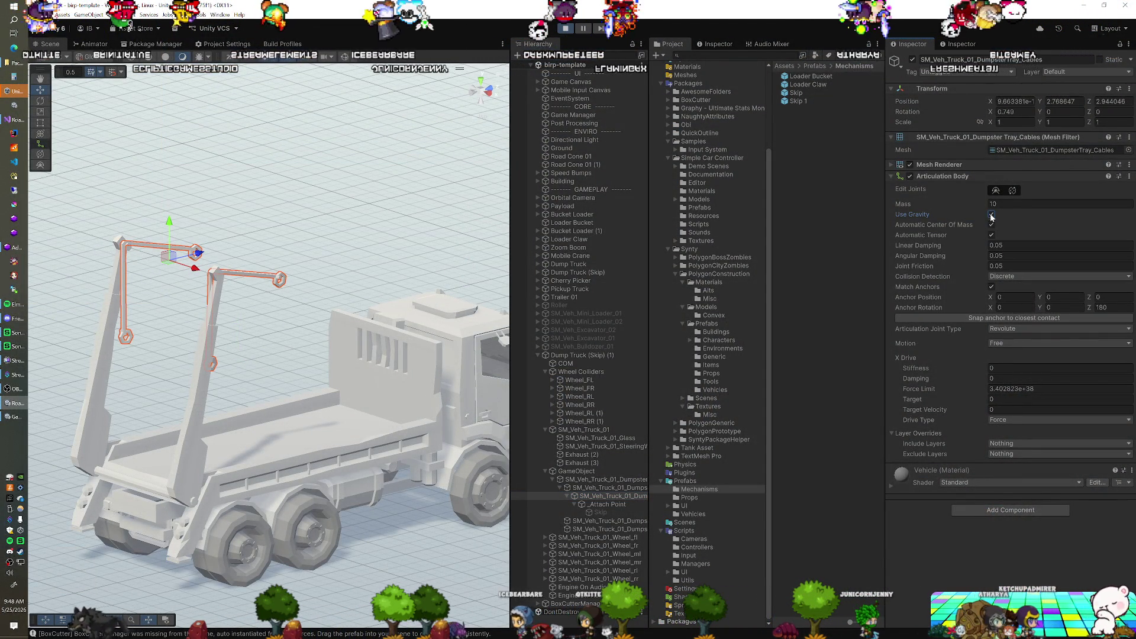
pyautogui.click(1006, 327)
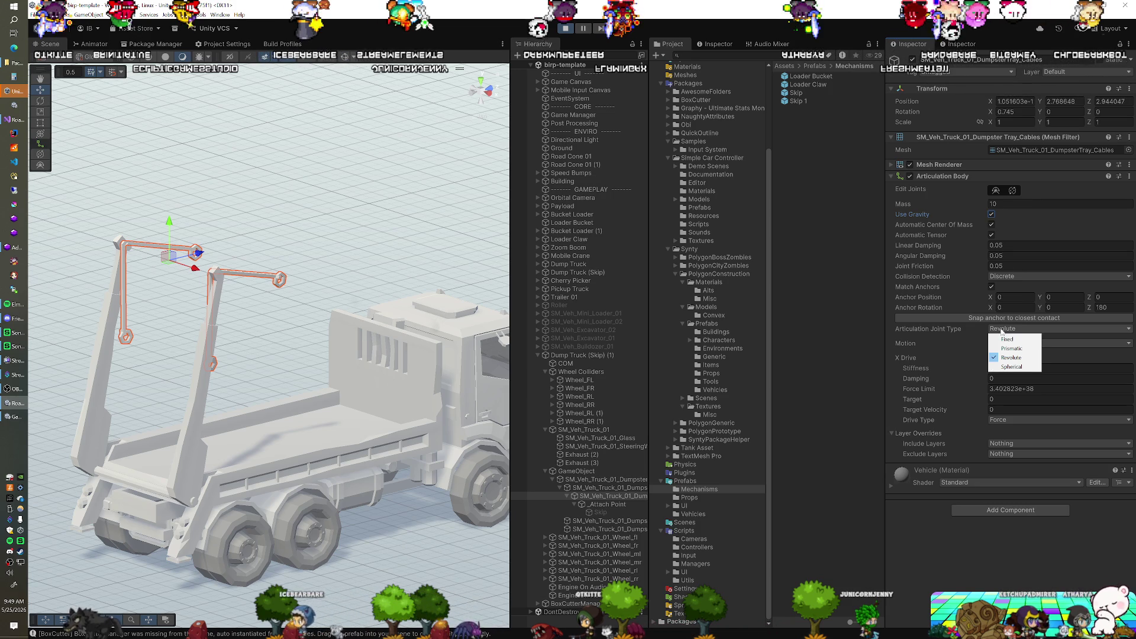
pyautogui.click(940, 332)
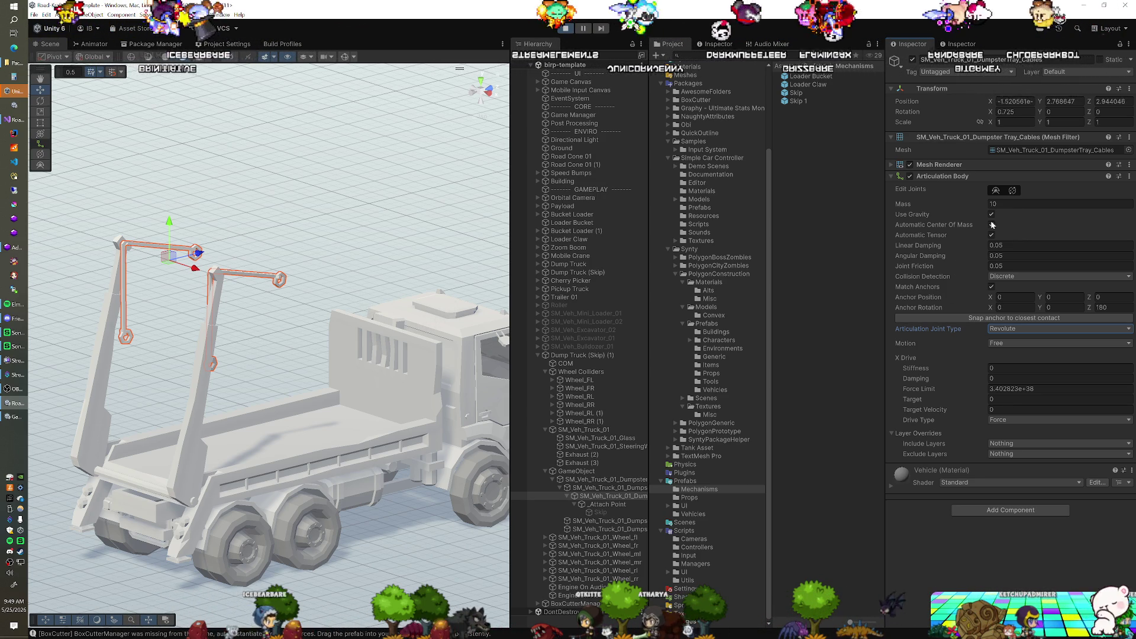
pyautogui.write('0')
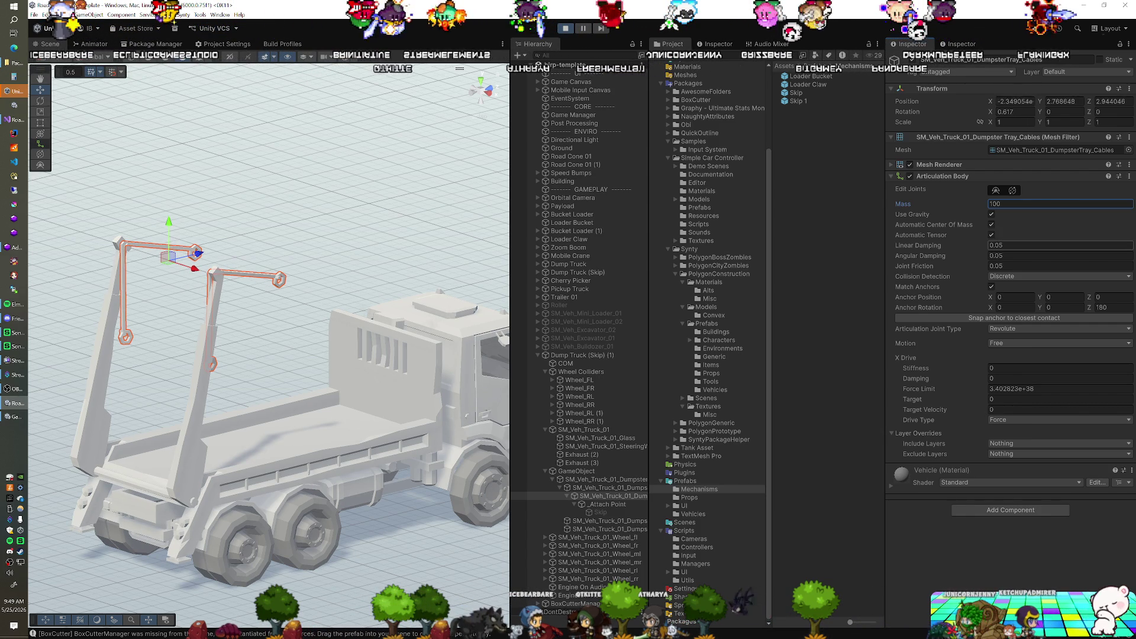
# Step: Swing the cable arm around its revolute joint with the Edit Joints gizmo
pyautogui.click(1013, 195)
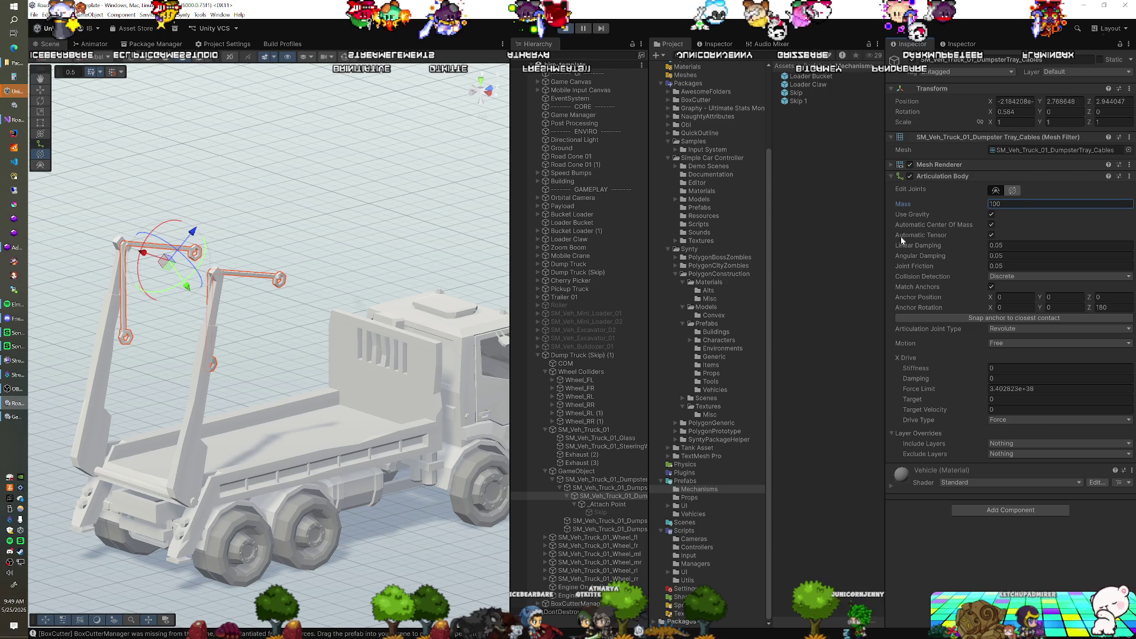
pyautogui.moveTo(143, 443); pyautogui.dragTo(62, 426)
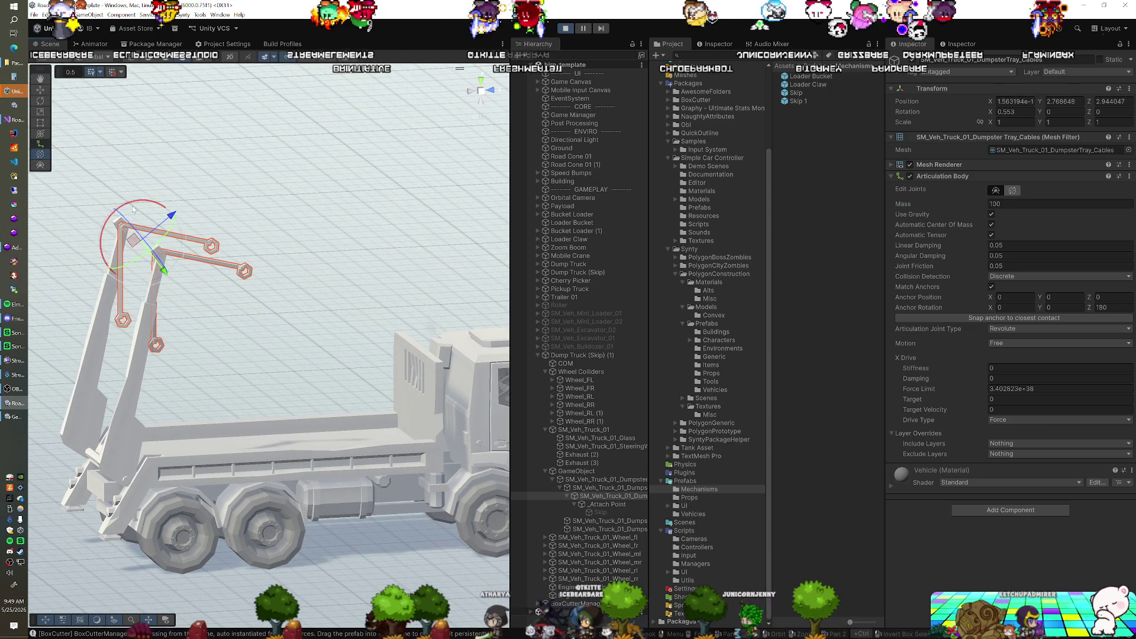
pyautogui.moveTo(134, 207)
pyautogui.mouseDown()
pyautogui.moveTo(229, 319)
pyautogui.moveTo(205, 211)
pyautogui.moveTo(155, 171)
pyautogui.mouseUp()
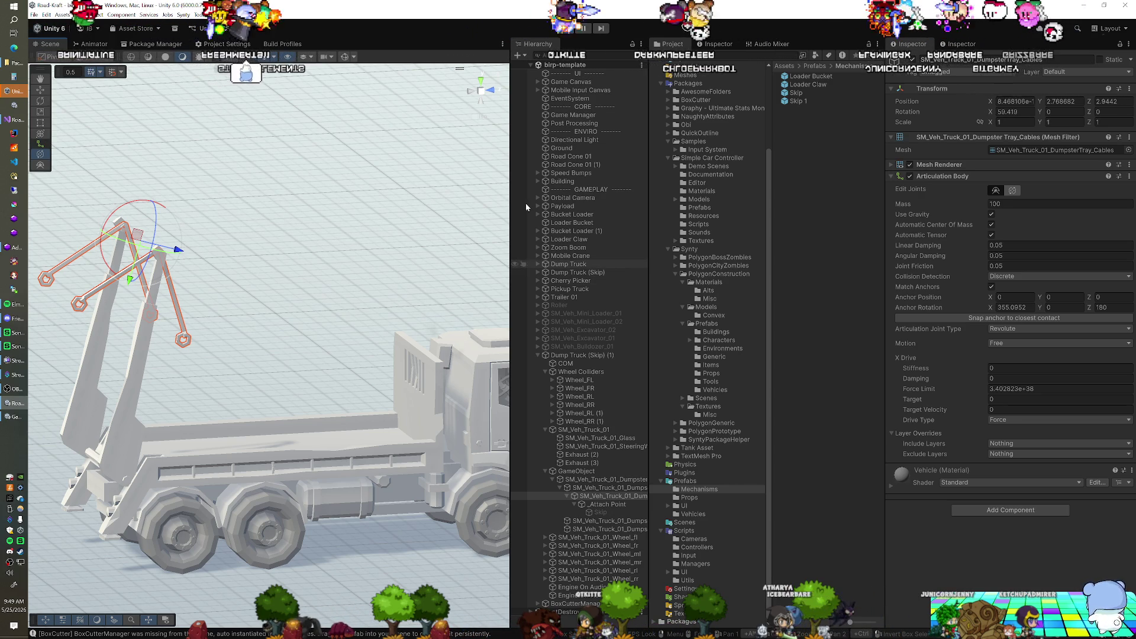
# Step: Stop the test run, then select and re-enable the Skip
pyautogui.click(565, 28)
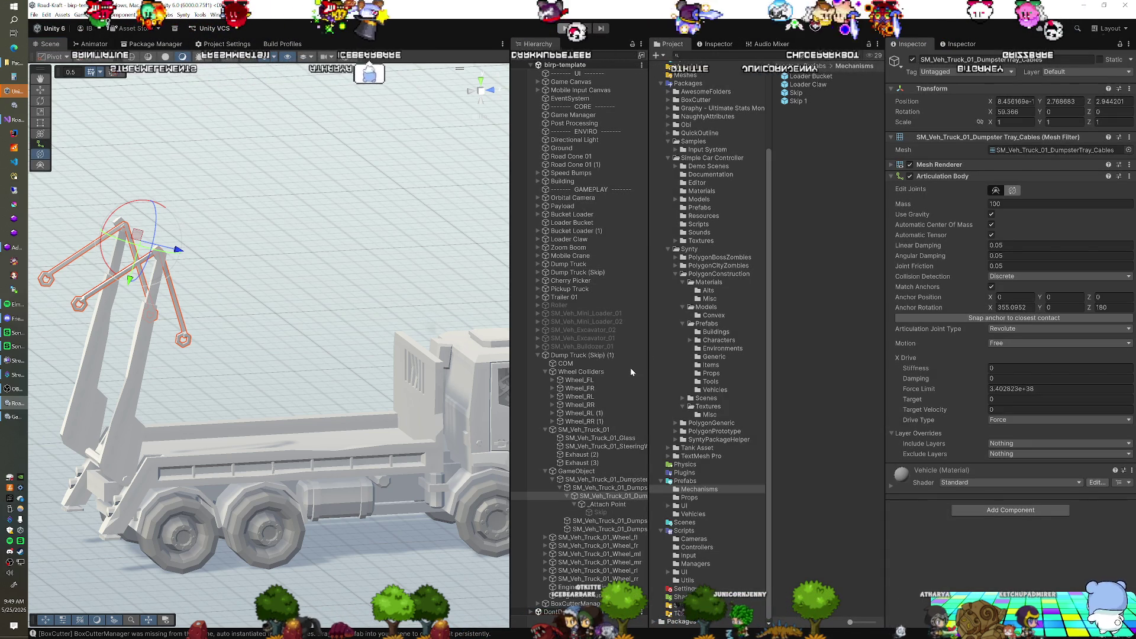
pyautogui.click(597, 569)
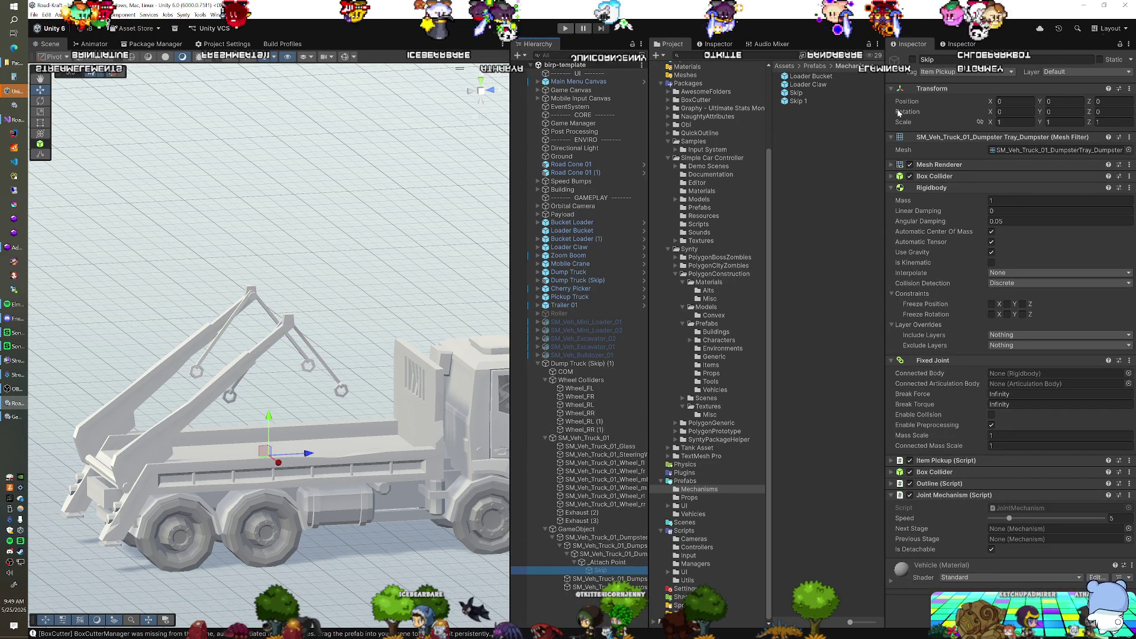
pyautogui.click(912, 60)
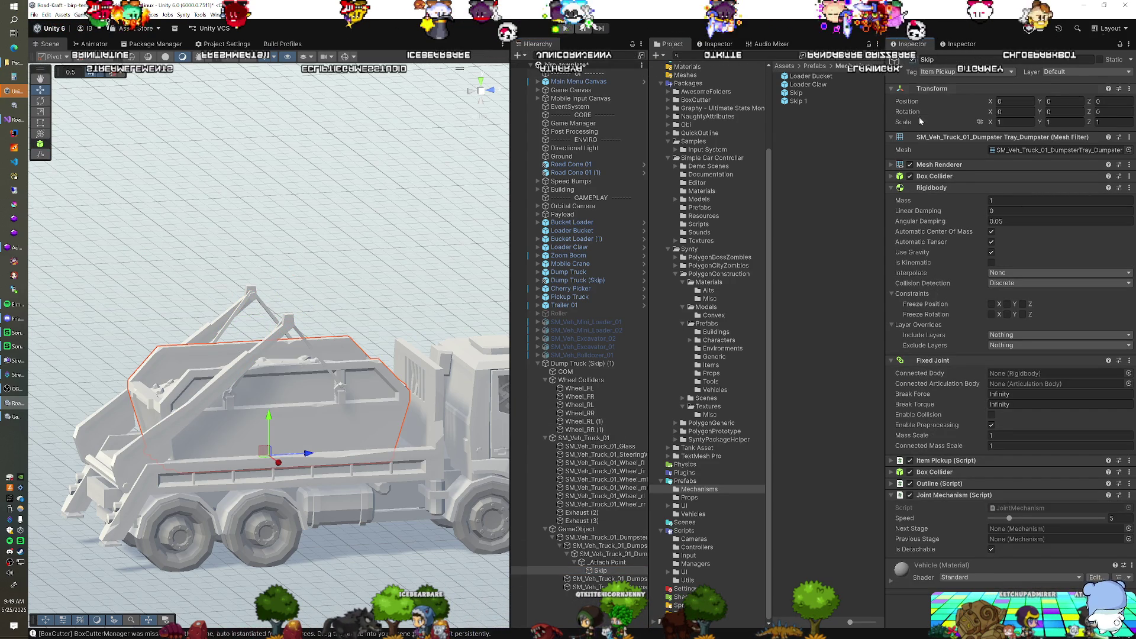
# Step: Remove the Skip's Fixed Joint, Rigidbody and Joint Mechanism script
pyautogui.rightClick(926, 187)
pyautogui.click(936, 223)
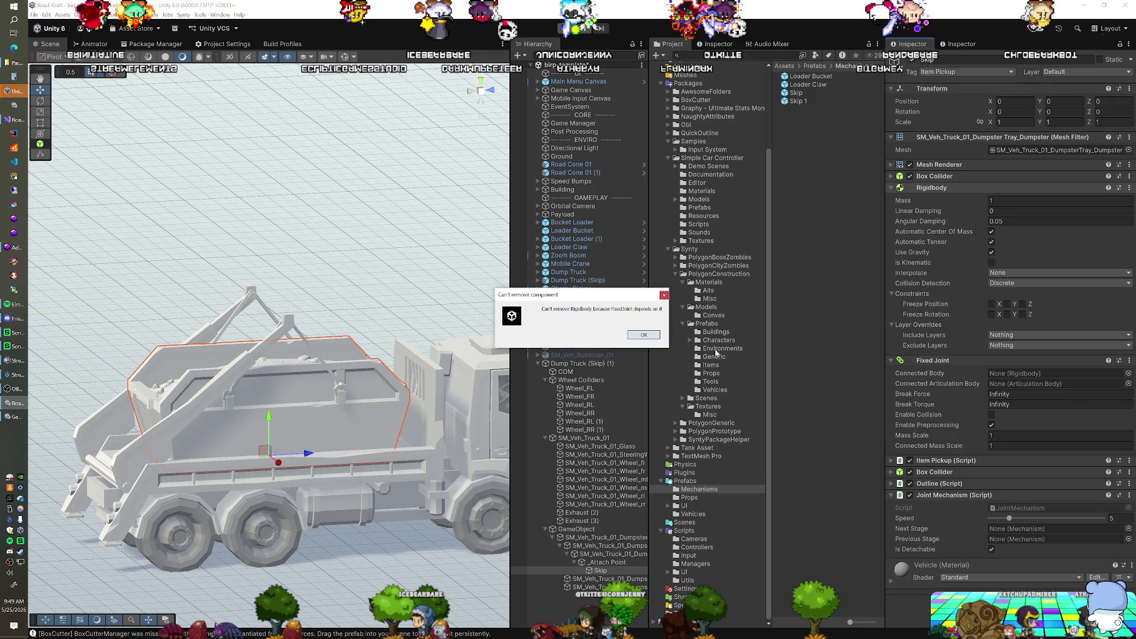
pyautogui.click(640, 332)
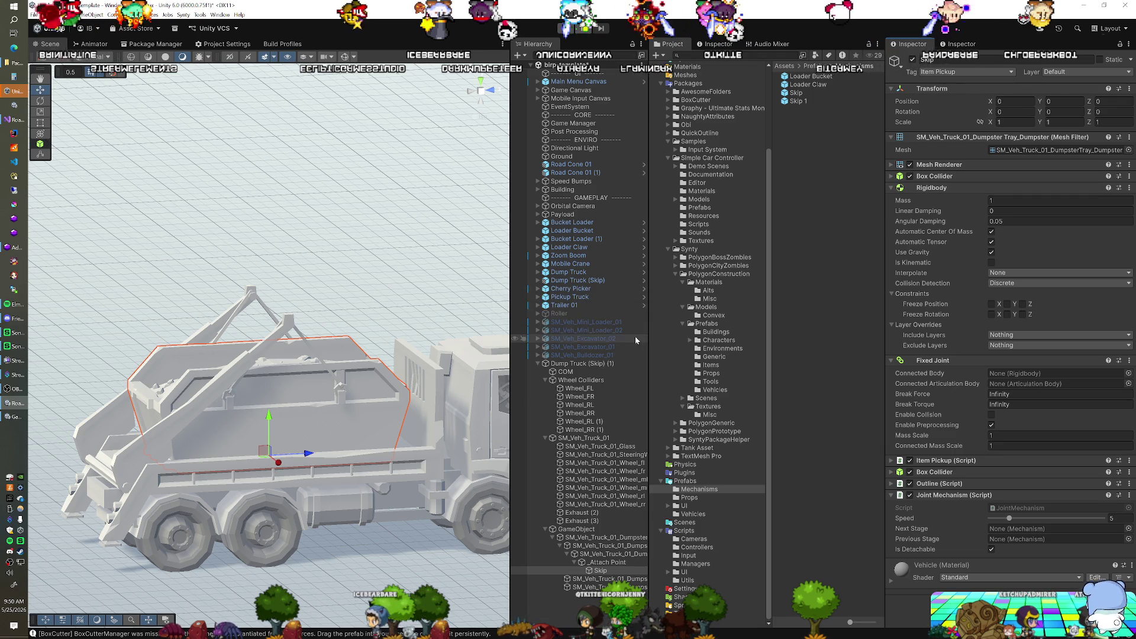
pyautogui.rightClick(934, 361)
pyautogui.click(962, 396)
pyautogui.rightClick(937, 189)
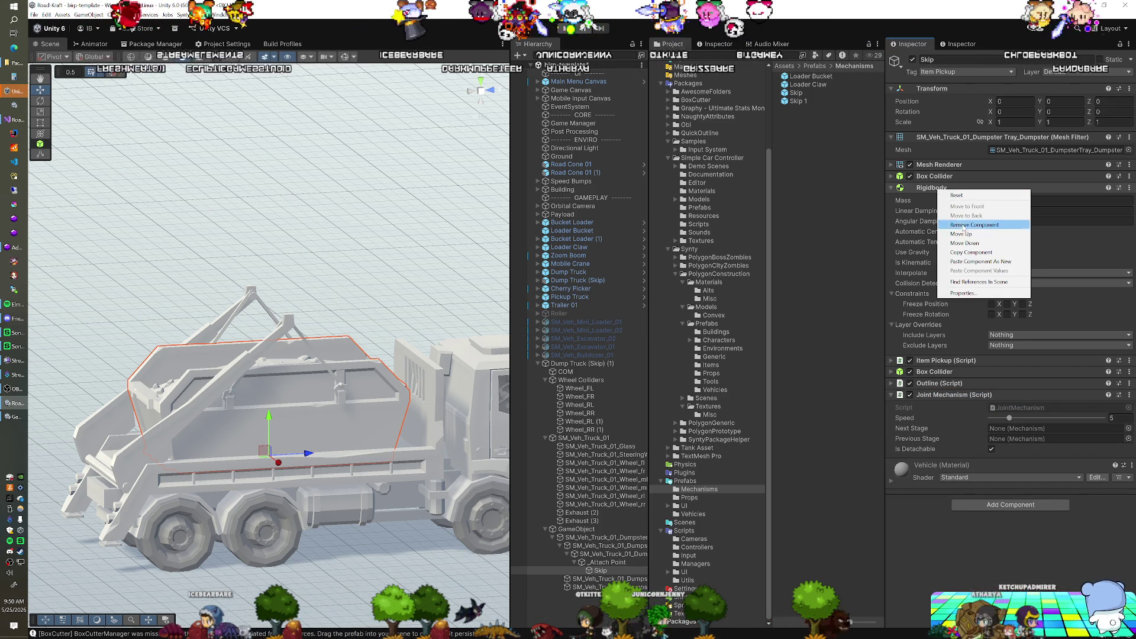
pyautogui.click(966, 226)
pyautogui.rightClick(968, 228)
pyautogui.click(985, 260)
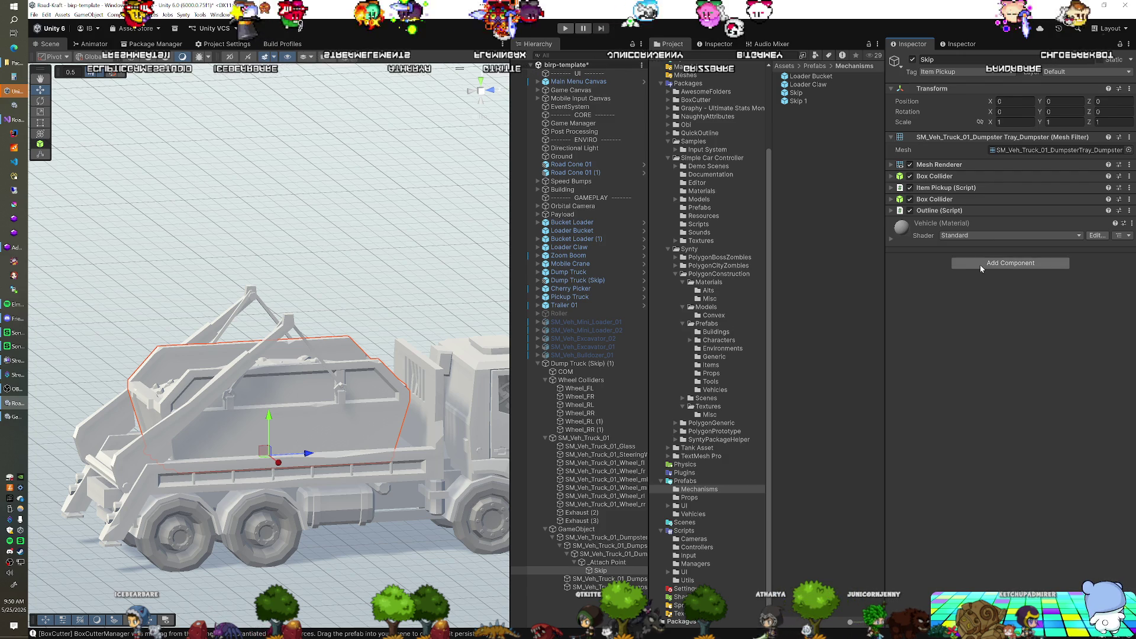
# Step: Add an Articulation Body to the Skip
pyautogui.click(980, 265)
pyautogui.write('art')
pyautogui.click(978, 304)
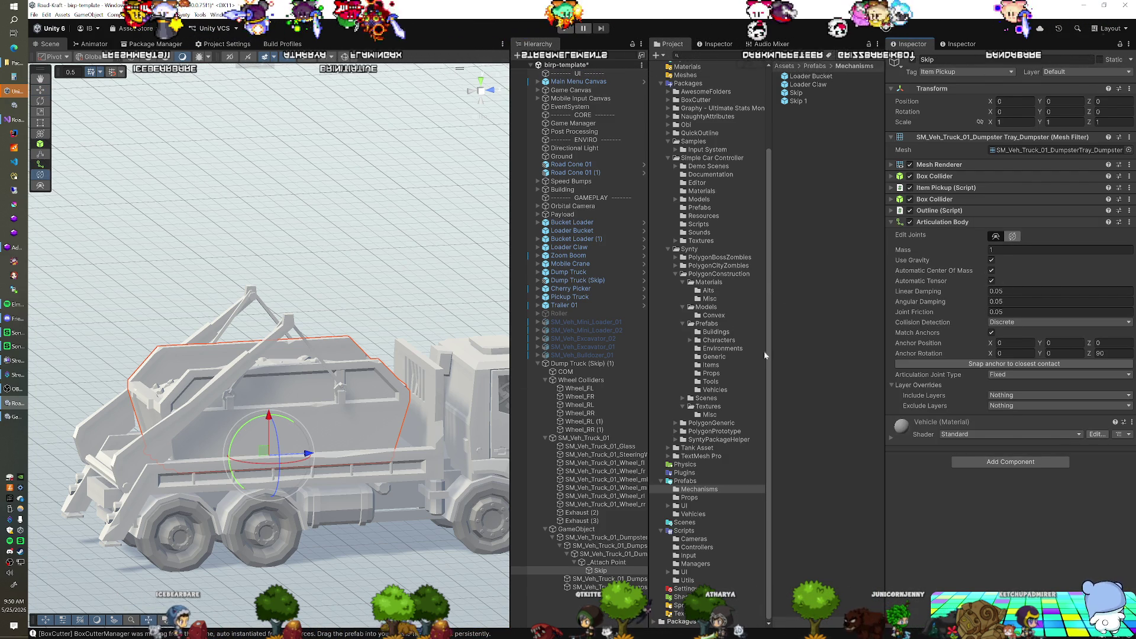
# Step: Rotate the Skip's joint anchor to 180 on Z and switch to the Right side view
pyautogui.moveTo(284, 417); pyautogui.dragTo(277, 336)
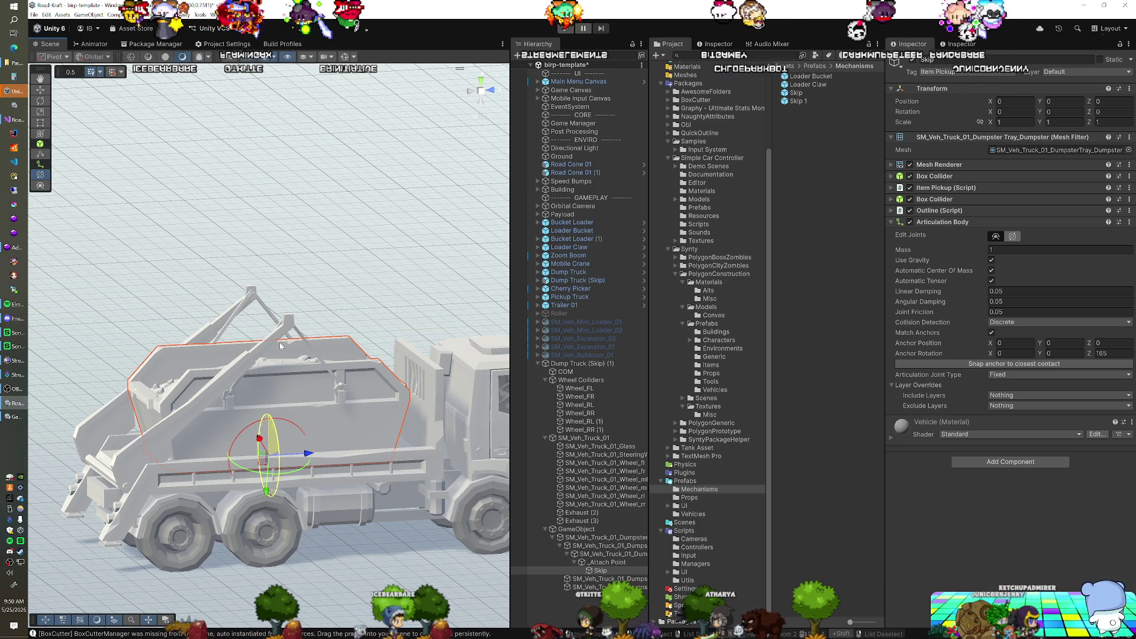
pyautogui.moveTo(280, 342)
pyautogui.mouseDown()
pyautogui.moveTo(314, 388)
pyautogui.moveTo(275, 455)
pyautogui.mouseUp()
pyautogui.press('w')
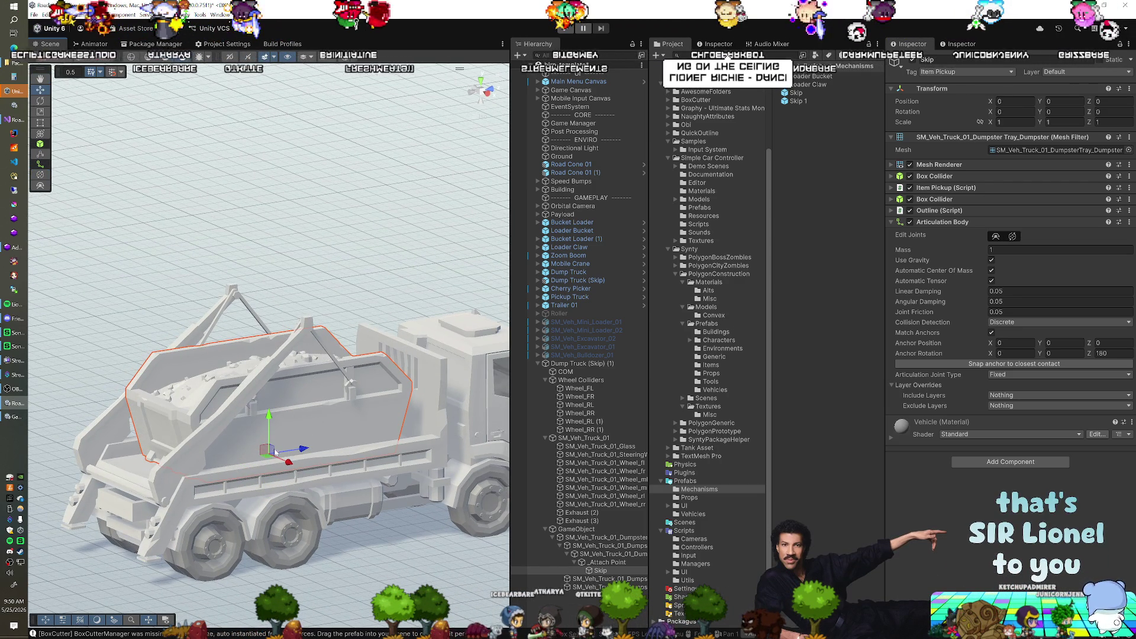
pyautogui.click(468, 99)
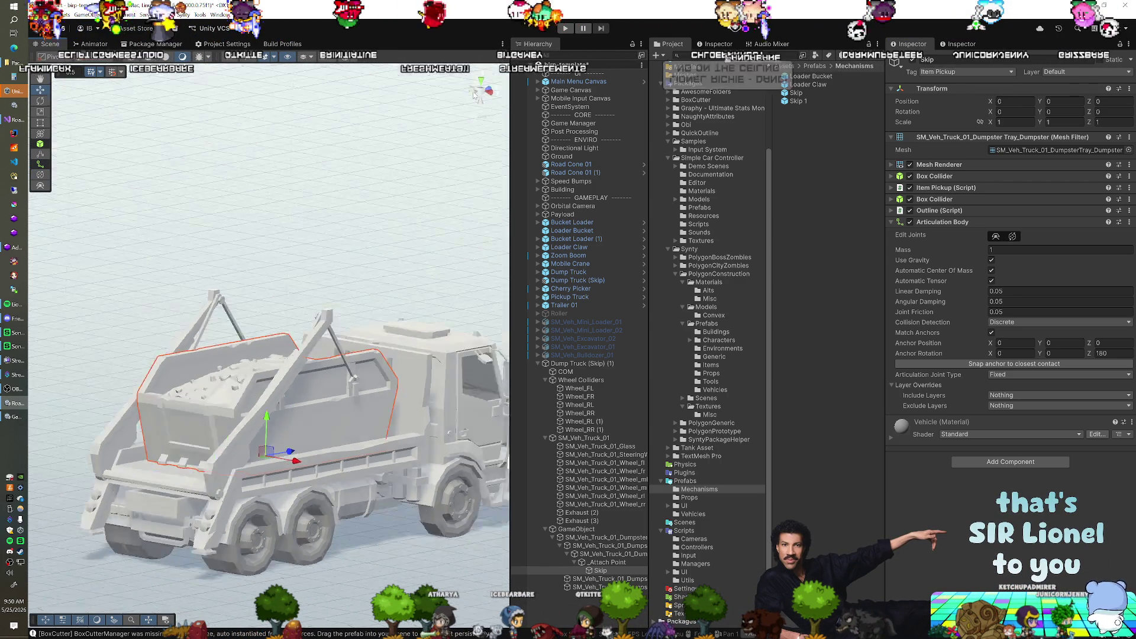
pyautogui.moveTo(269, 418); pyautogui.dragTo(275, 329)
pyautogui.hotkey('ctrl', 'z')
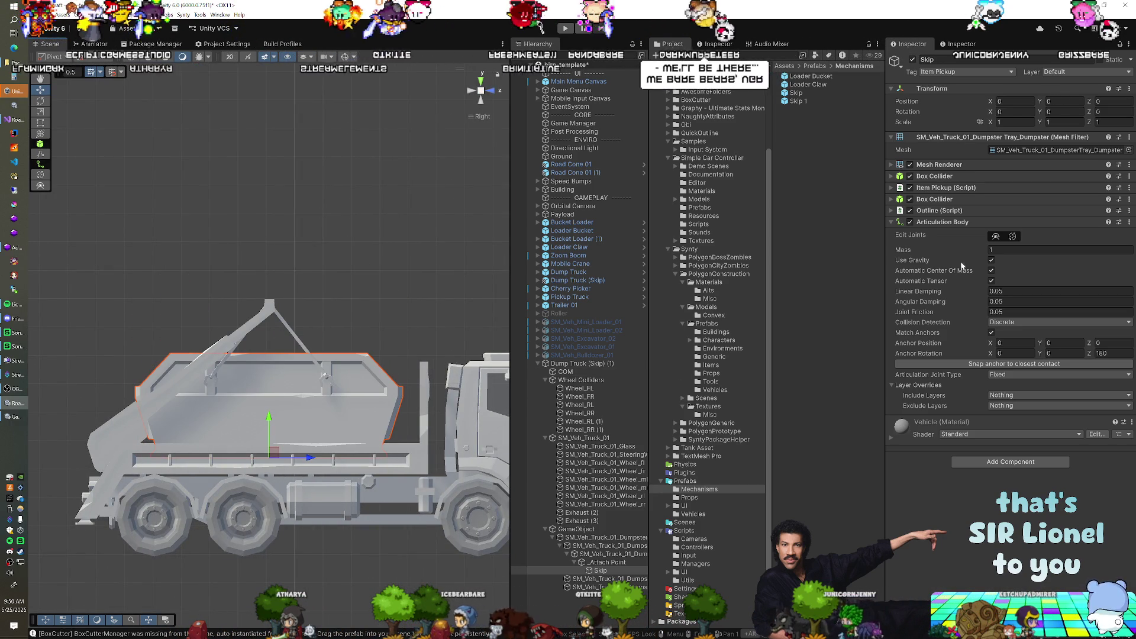
# Step: Move the Skip's joint anchor up to Y 2.668319, where the cables meet
pyautogui.click(1012, 236)
pyautogui.moveTo(269, 489); pyautogui.dragTo(286, 349)
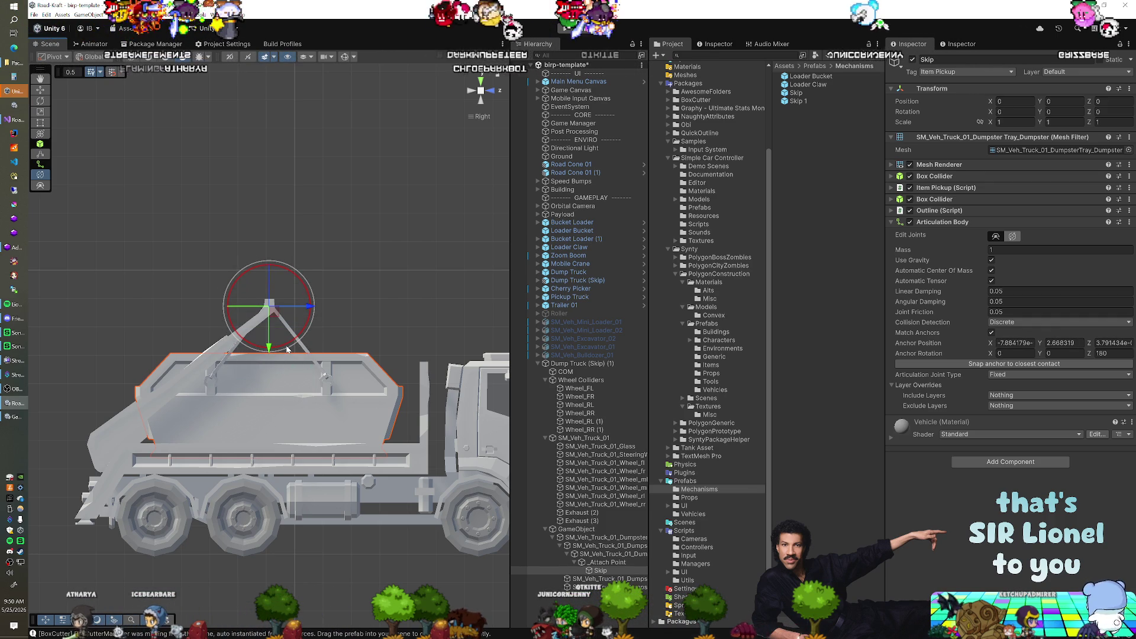
pyautogui.rightClick(122, 293)
pyautogui.moveTo(147, 318); pyautogui.dragTo(256, 347)
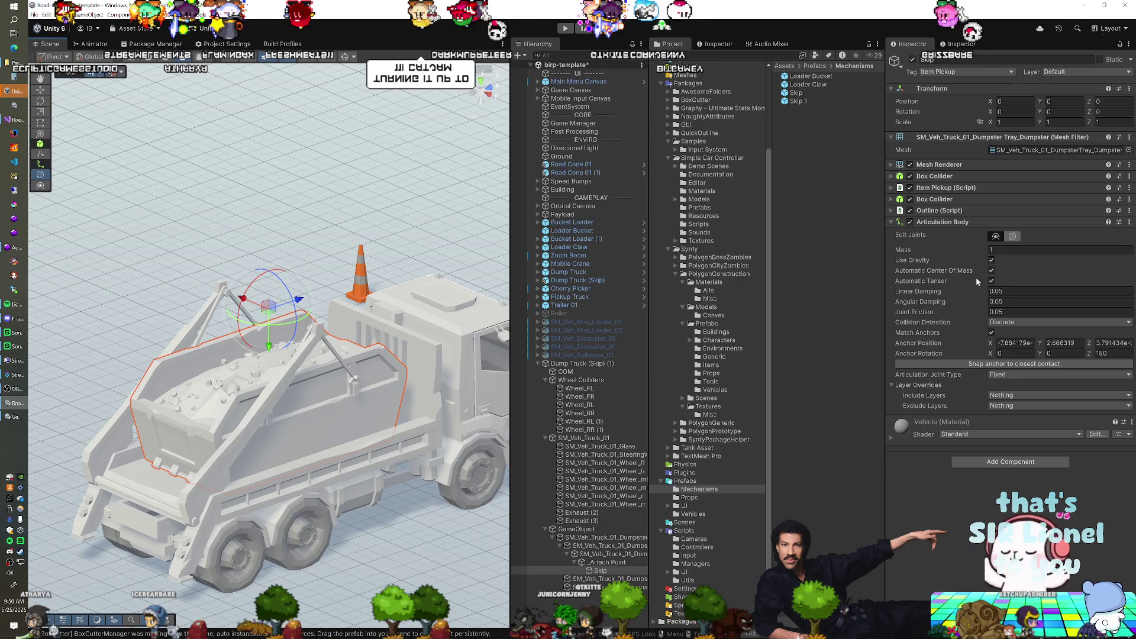
# Step: Make the Skip's articulation Revolute with Free motion and Force drive, then play
pyautogui.click(1016, 378)
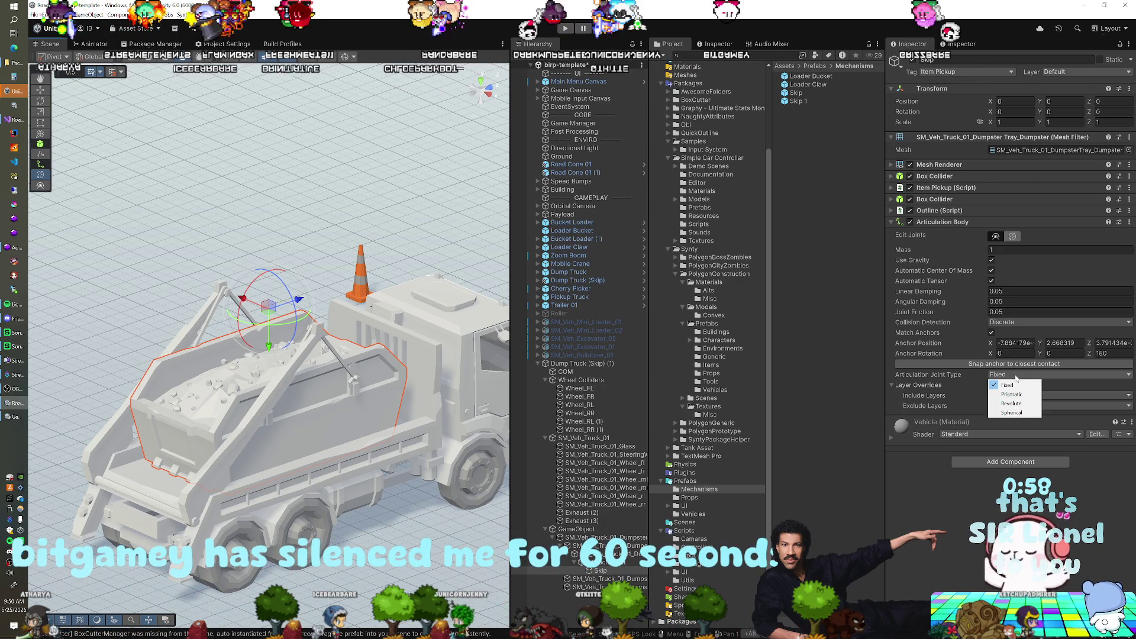
pyautogui.click(1015, 403)
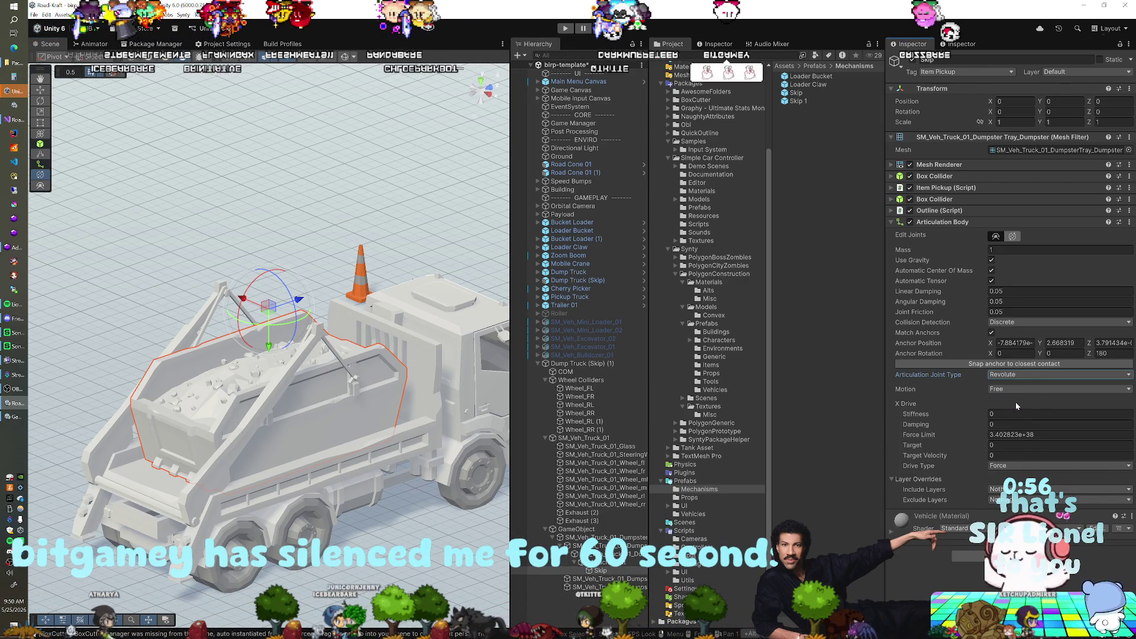
pyautogui.click(1014, 389)
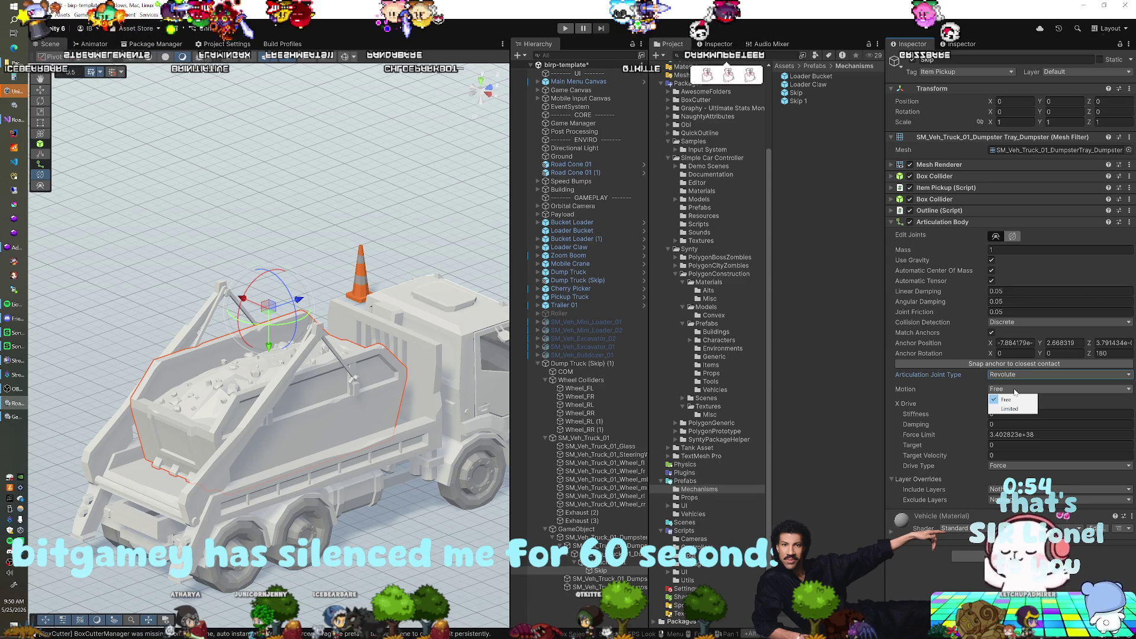
pyautogui.click(950, 386)
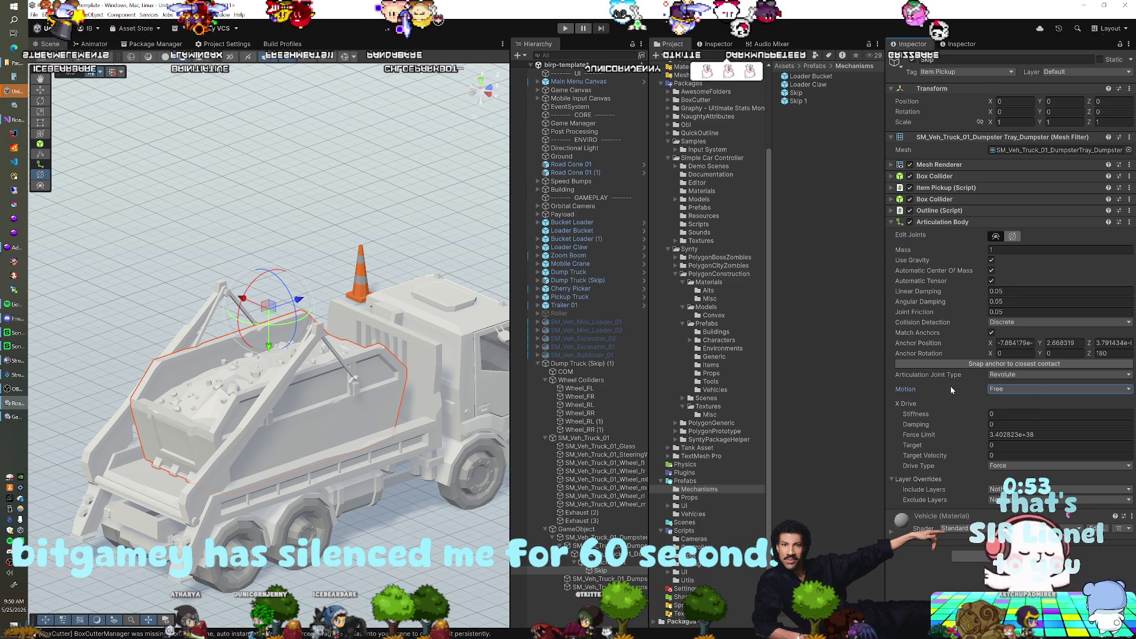
pyautogui.click(1004, 465)
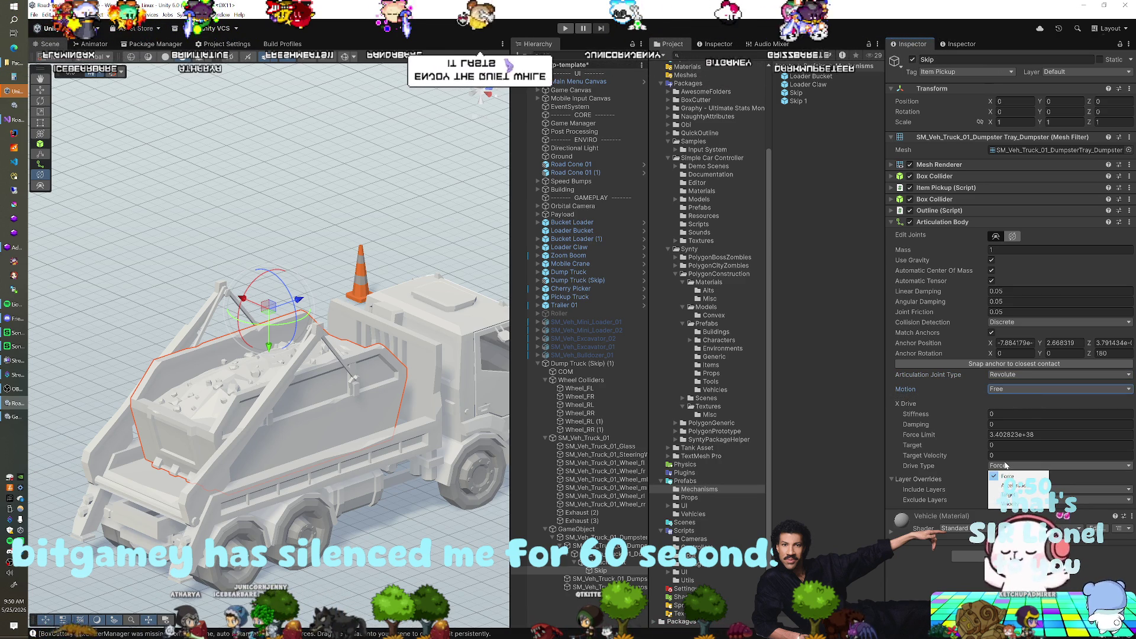
pyautogui.click(944, 456)
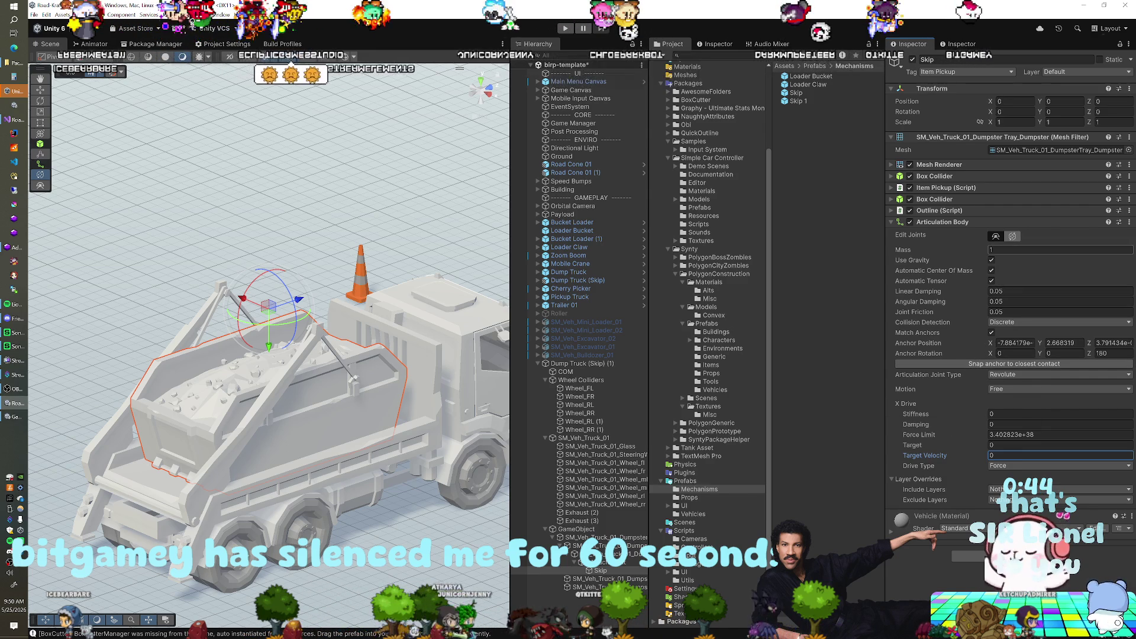
pyautogui.click(1014, 236)
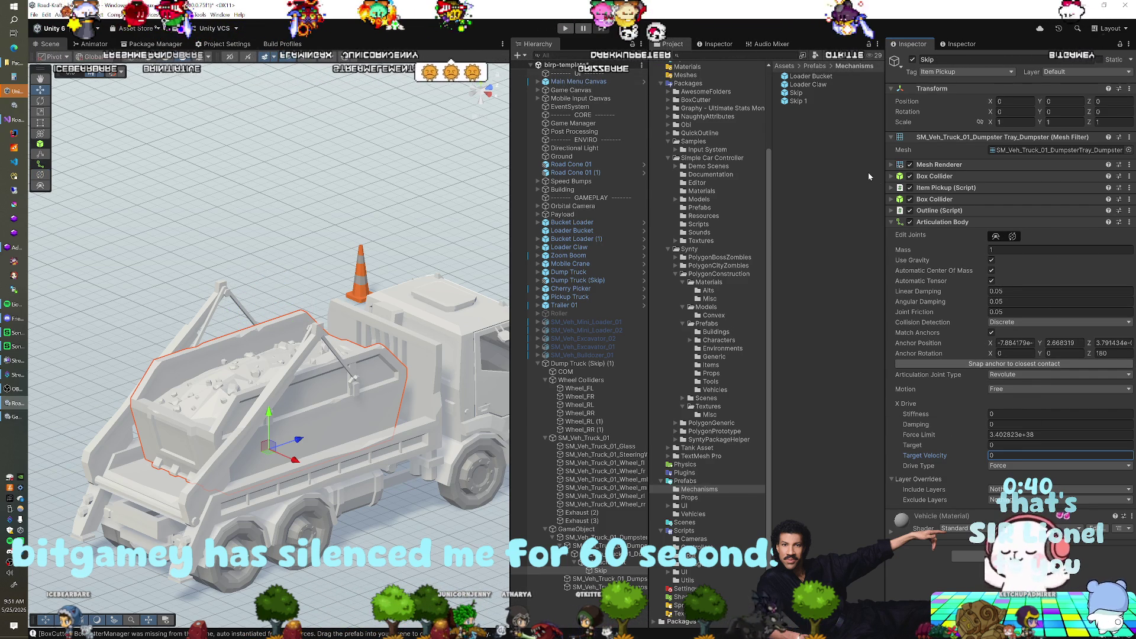
pyautogui.click(569, 29)
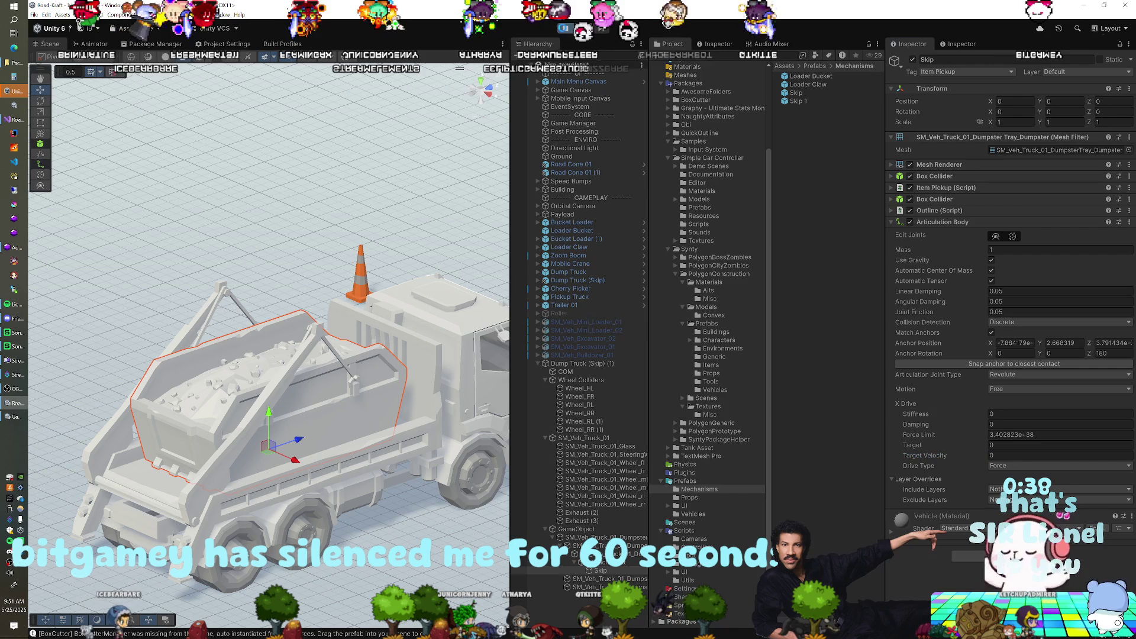